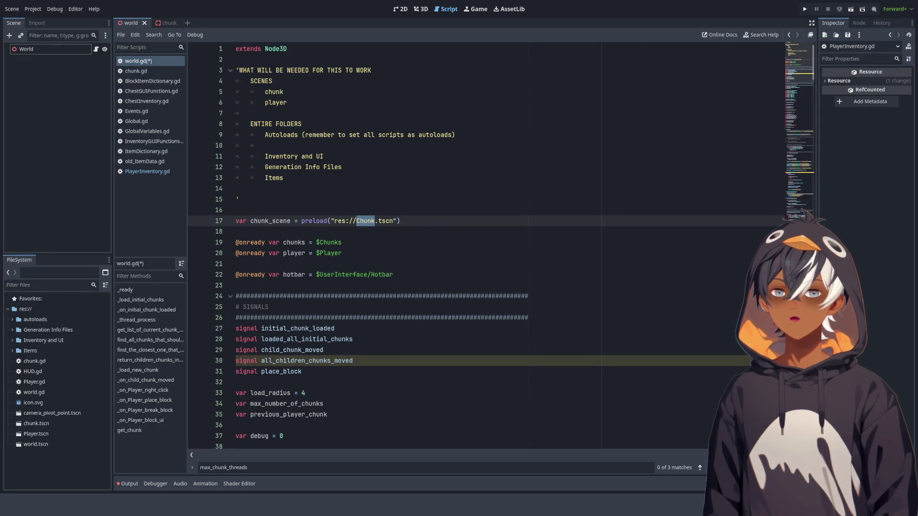
Step: Add a Node3D child named Chunks under World, then drop Player.tscn onto World
{"action": "left_click", "coordinate": [57, 51]}
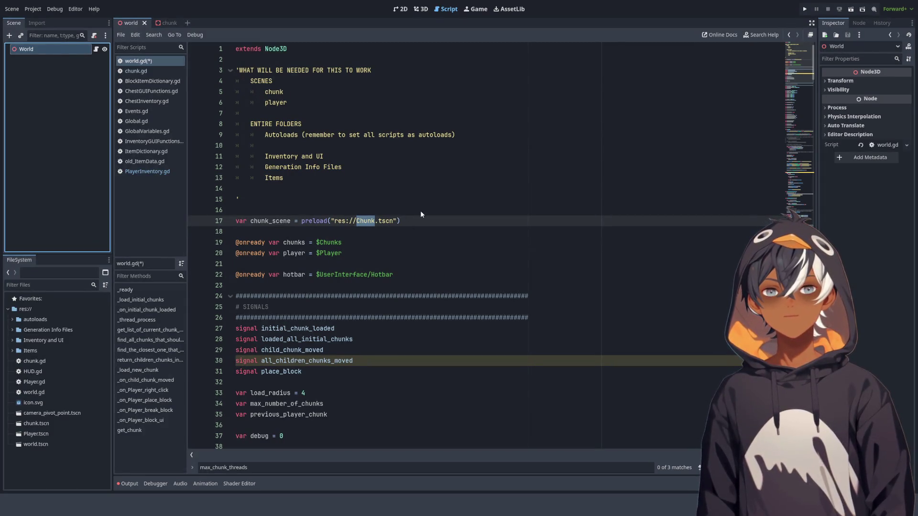
{"action": "left_click", "coordinate": [394, 265], "text": "shift"}
{"action": "left_click_drag", "start_coordinate": [394, 265], "coordinate": [99, 100]}
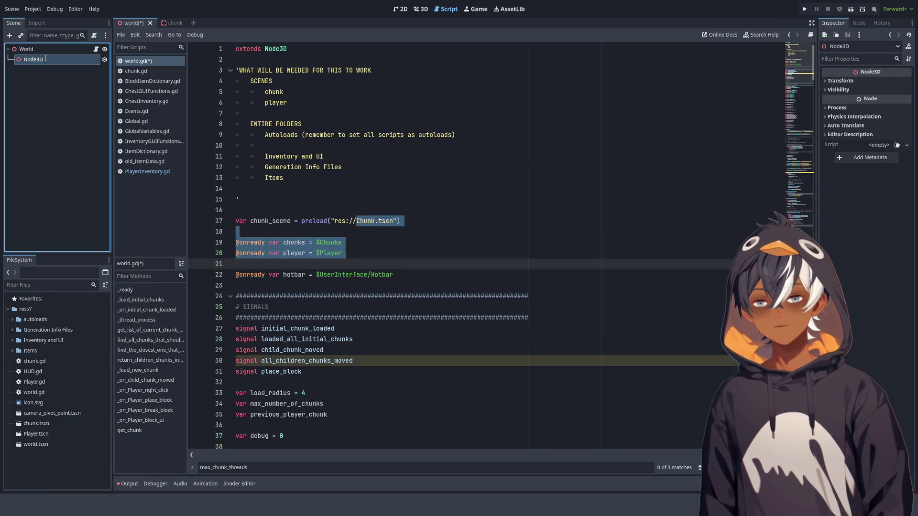
{"action": "type", "text": "Chunks"}
{"action": "key", "text": "Return"}
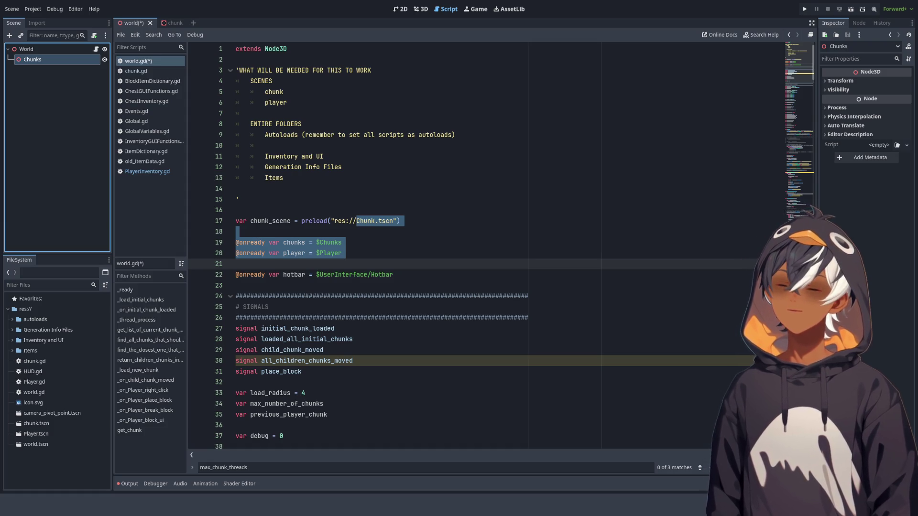
{"action": "mouse_move", "coordinate": [36, 434]}
{"action": "left_mouse_down"}
{"action": "mouse_move", "coordinate": [45, 147]}
{"action": "mouse_move", "coordinate": [37, 57]}
{"action": "left_mouse_up"}
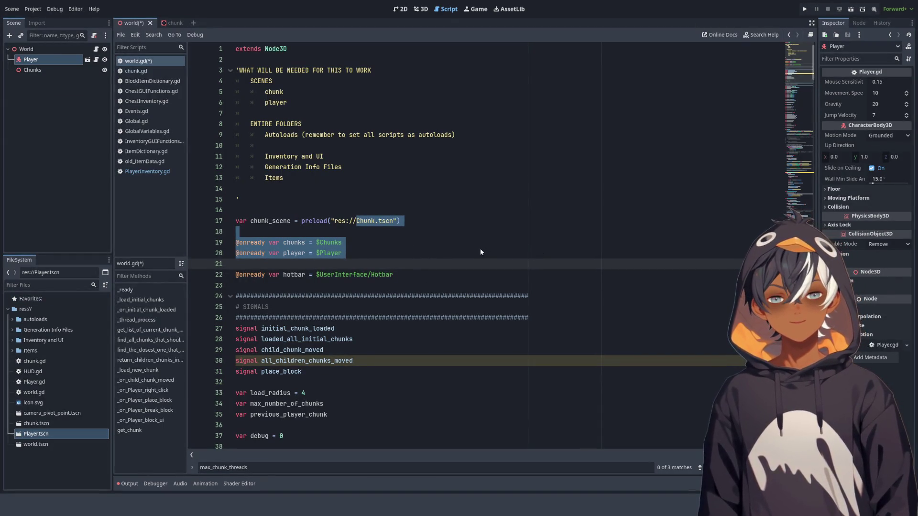
Step: Open the Player scene in its own editor tab
{"action": "left_click", "coordinate": [400, 280], "text": "ctrl"}
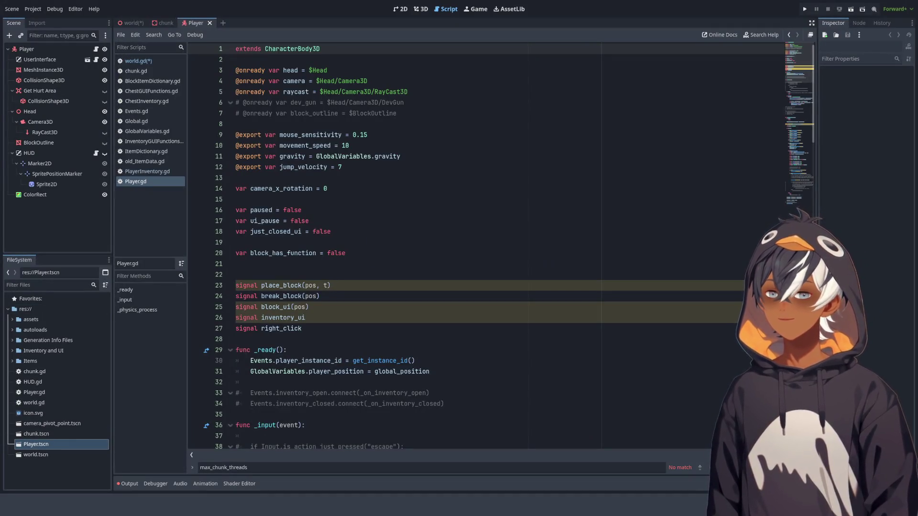
{"action": "left_click", "coordinate": [13, 320]}
{"action": "left_click", "coordinate": [13, 319]}
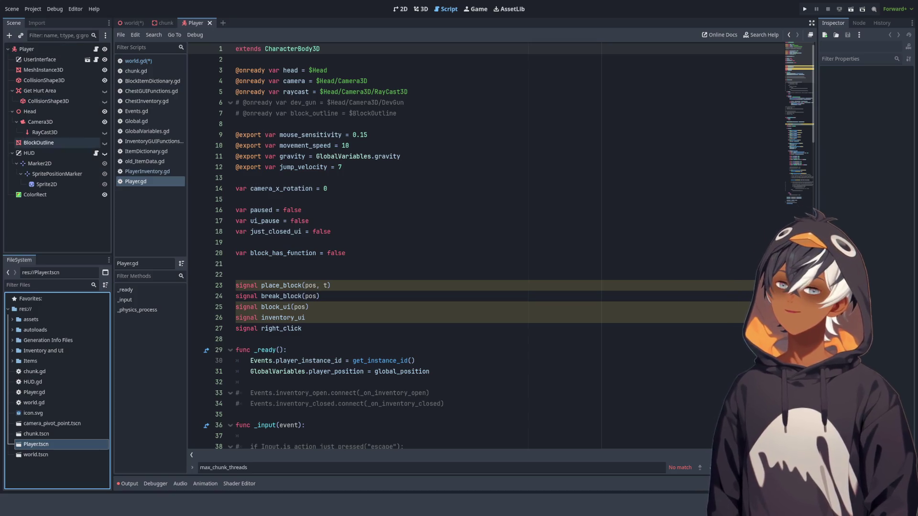
Step: Look at the chunk script, then return to Player.gd
{"action": "left_click", "coordinate": [42, 435]}
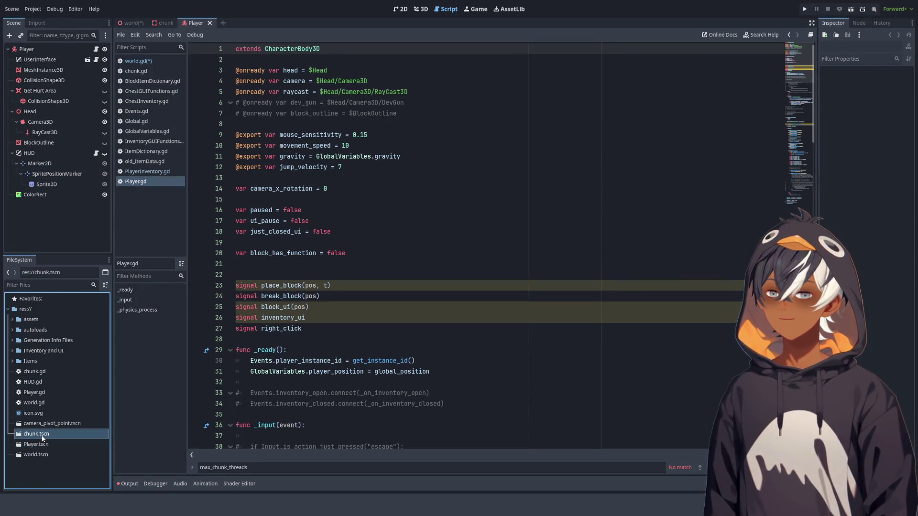
{"action": "double_click", "coordinate": [36, 372]}
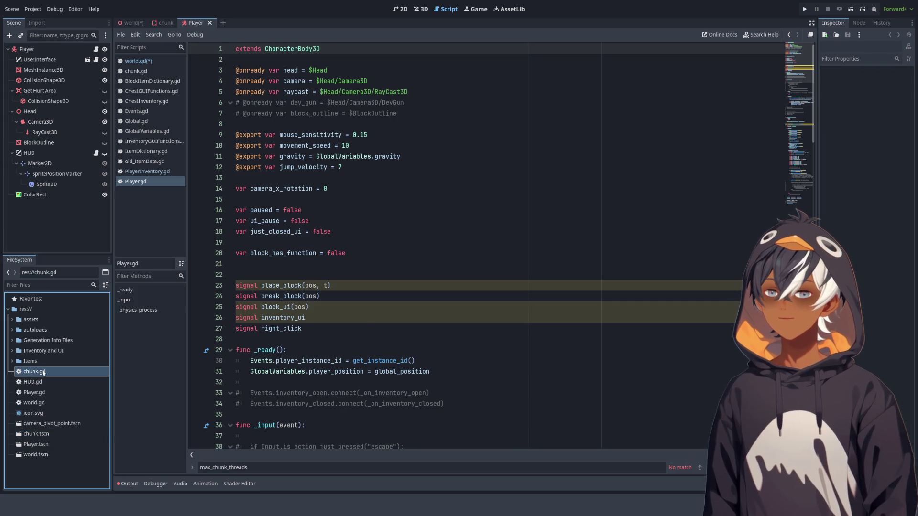
{"action": "key", "text": "alt+Left"}
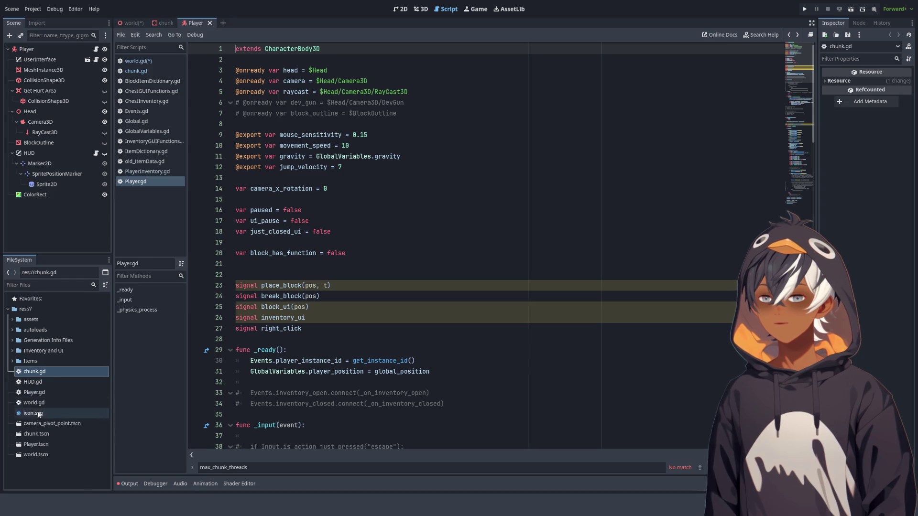
Step: Rename the chunk files with a capital C to Chunk.gd and Chunk.tscn
{"action": "left_click", "coordinate": [36, 435]}
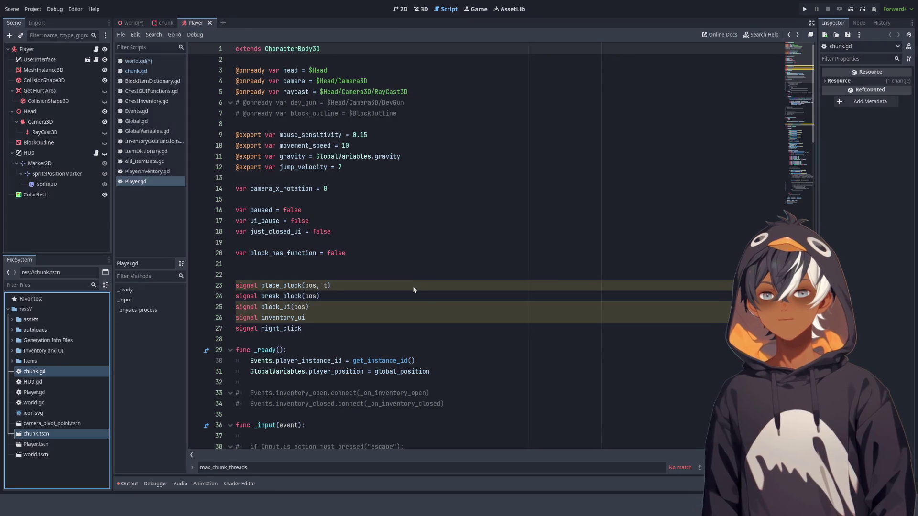
{"action": "key", "text": "Delete"}
{"action": "key", "text": "Return"}
{"action": "left_click", "coordinate": [44, 310]}
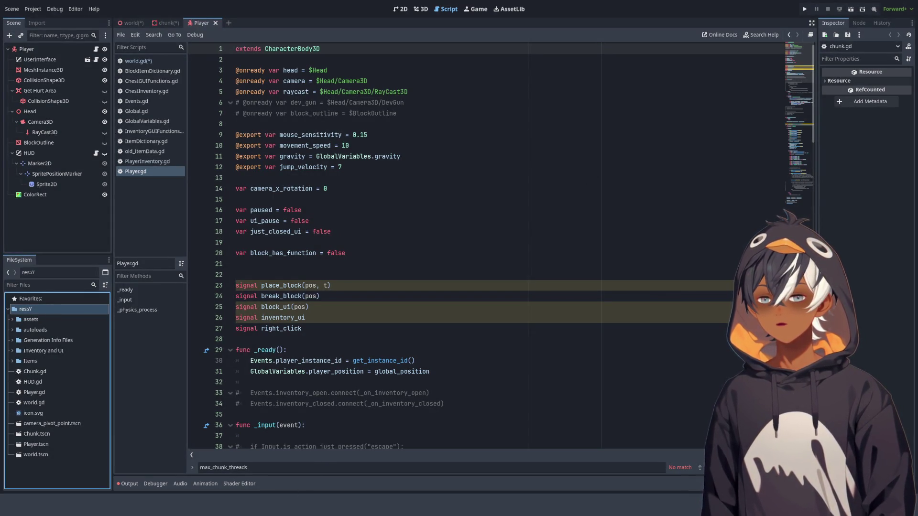
{"action": "left_click", "coordinate": [28, 456]}
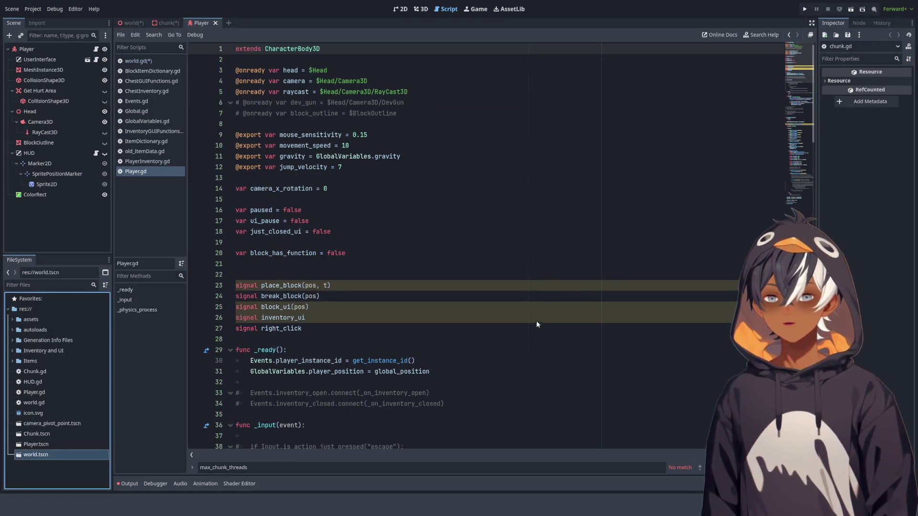
Step: Save all changes, reopen world.tscn and rename it to World.tscn
{"action": "key", "text": "ctrl+s"}
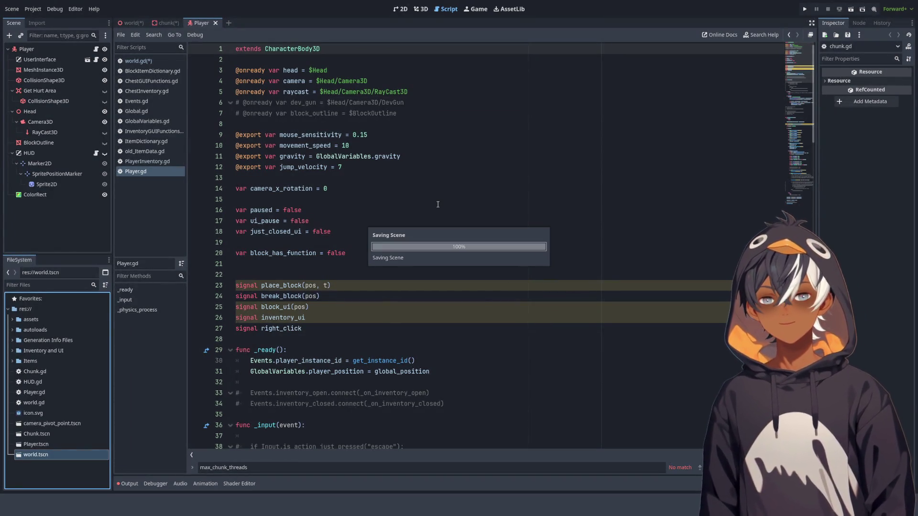
{"action": "double_click", "coordinate": [30, 456]}
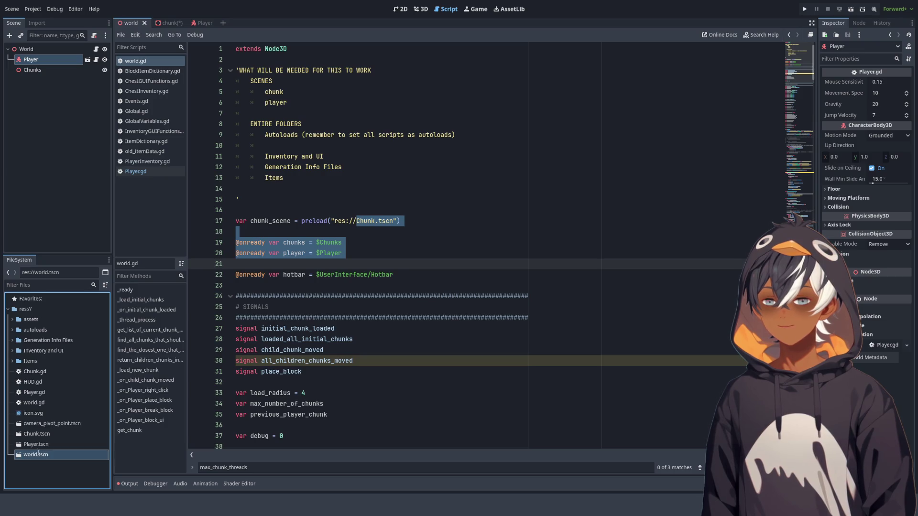
{"action": "type", "text": "W"}
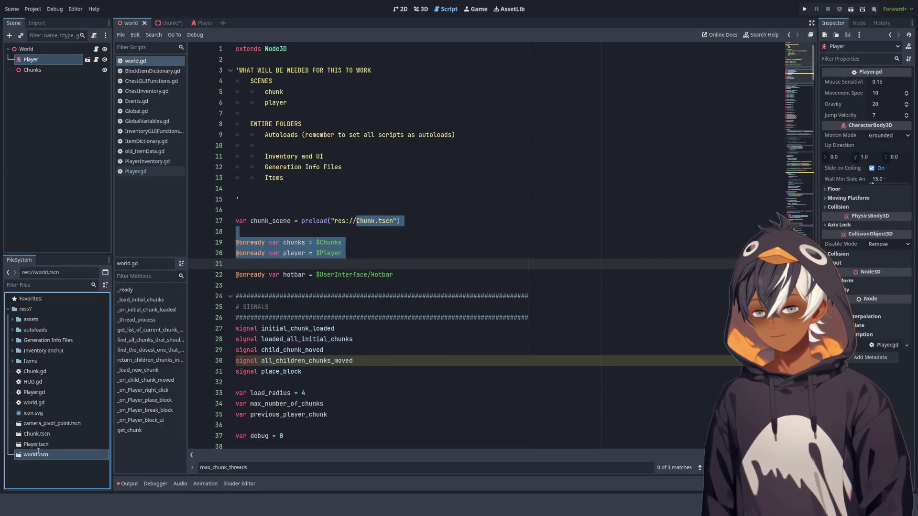
{"action": "key", "text": "Return"}
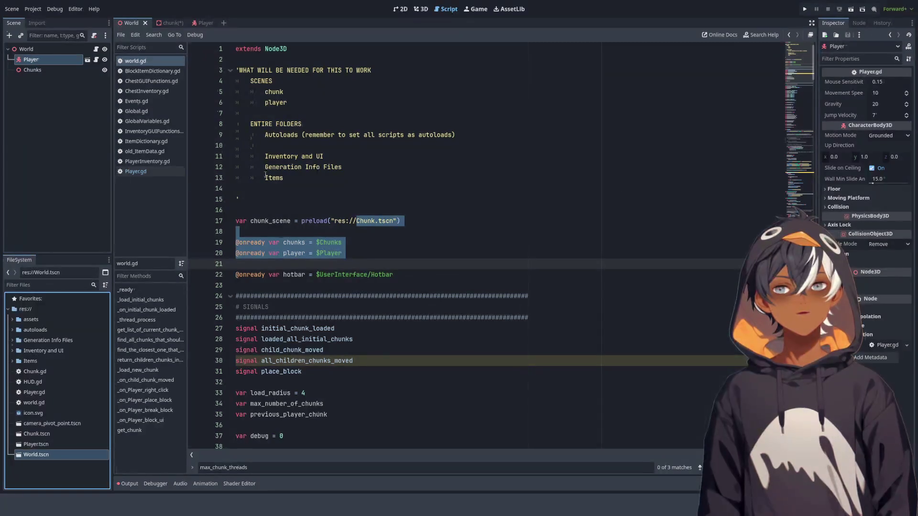
{"action": "mouse_move", "coordinate": [164, 25]}
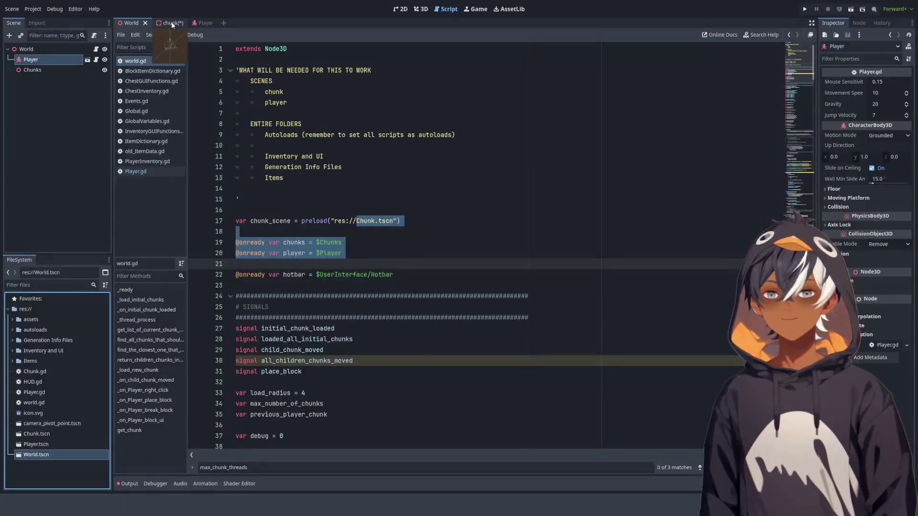
{"action": "left_click", "coordinate": [127, 483]}
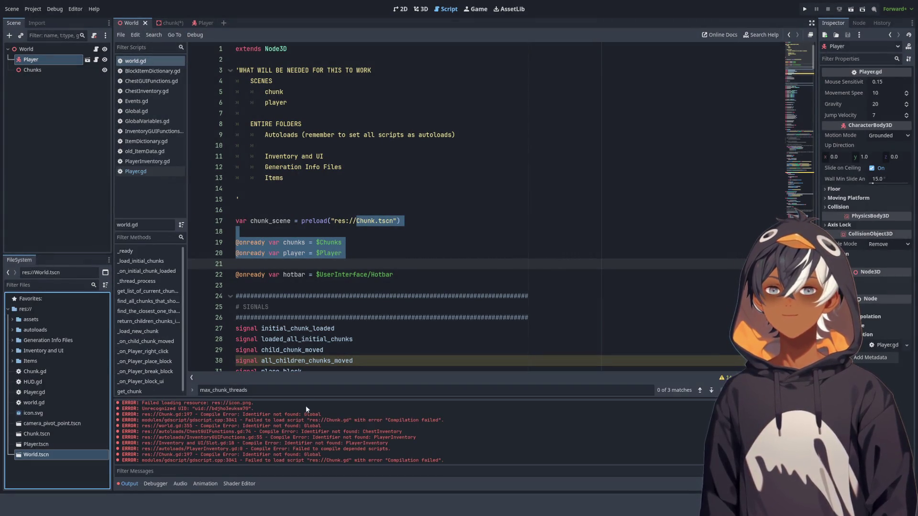
{"action": "mouse_move", "coordinate": [463, 402]}
{"action": "left_mouse_down"}
{"action": "mouse_move", "coordinate": [463, 205]}
{"action": "mouse_move", "coordinate": [479, 124]}
{"action": "mouse_move", "coordinate": [470, 174]}
{"action": "mouse_move", "coordinate": [477, 399]}
{"action": "left_mouse_up"}
{"action": "left_click", "coordinate": [127, 484]}
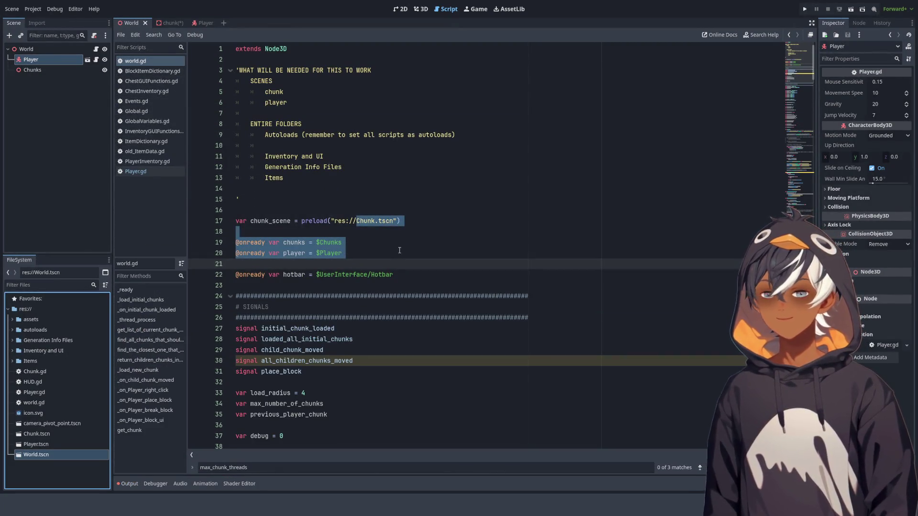
{"action": "left_click", "coordinate": [425, 181]}
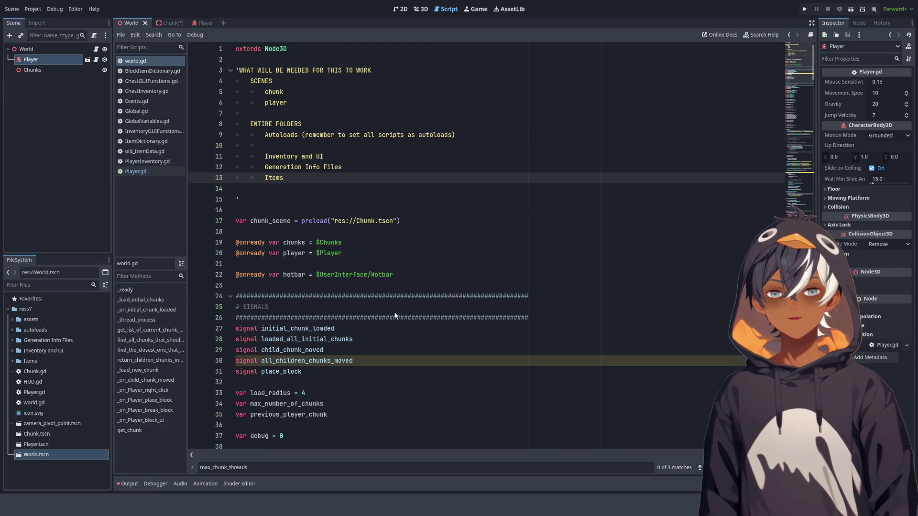
Step: Open Chunk.gd, scroll through its code, and jump back to the first line
{"action": "left_click", "coordinate": [45, 372]}
{"action": "double_click", "coordinate": [46, 372]}
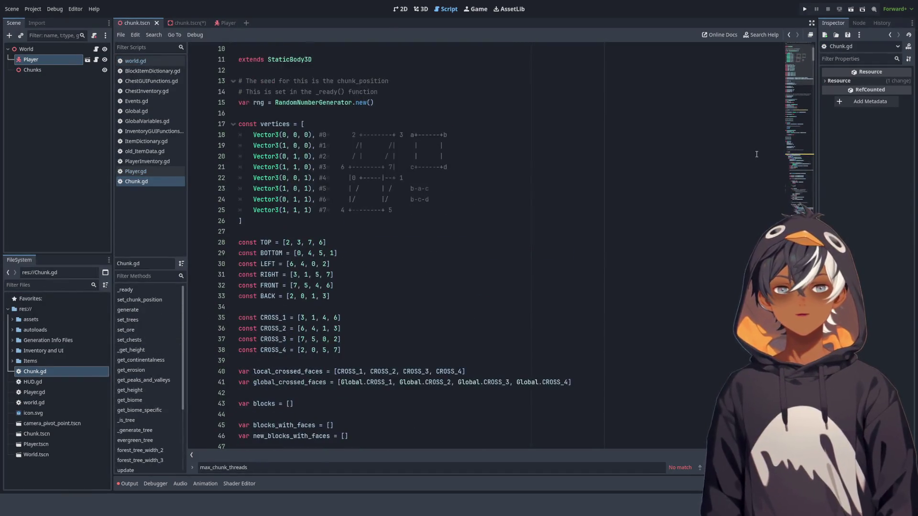
{"action": "scroll", "coordinate": [375, 132], "scroll_direction": "down", "scroll_amount": 15}
{"action": "scroll", "coordinate": [375, 132], "scroll_direction": "down", "scroll_amount": 5}
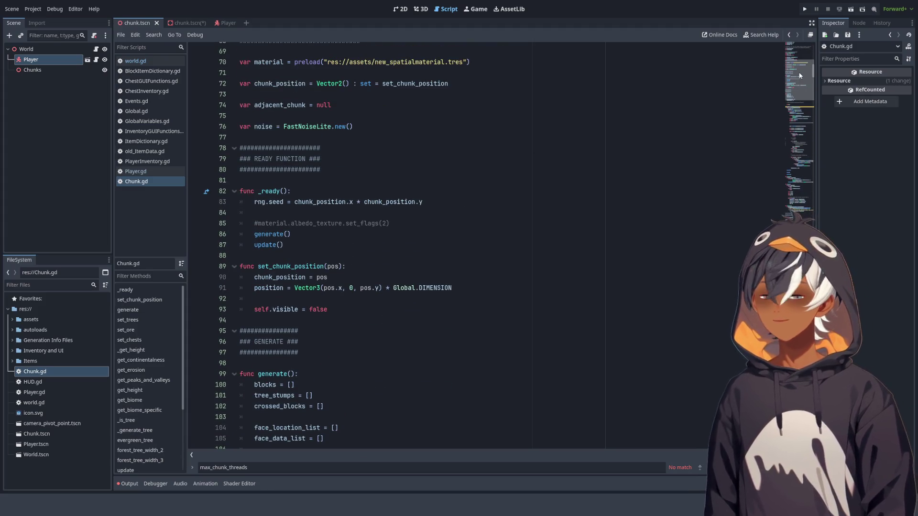
{"action": "mouse_move", "coordinate": [798, 72]}
{"action": "left_mouse_down"}
{"action": "mouse_move", "coordinate": [709, 262]}
{"action": "mouse_move", "coordinate": [697, 346]}
{"action": "mouse_move", "coordinate": [707, 437]}
{"action": "left_mouse_up"}
{"action": "key", "text": "ctrl+Home"}
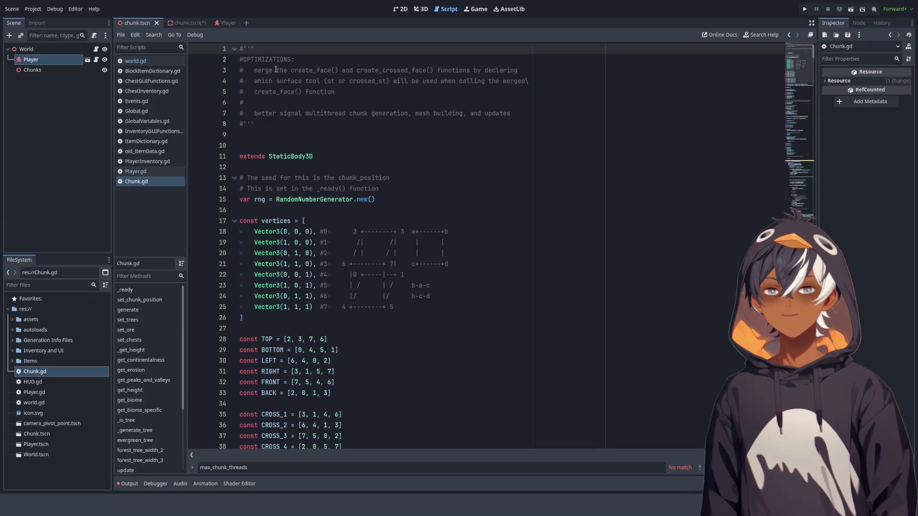
{"action": "scroll", "coordinate": [266, 127], "scroll_direction": "down", "scroll_amount": 10}
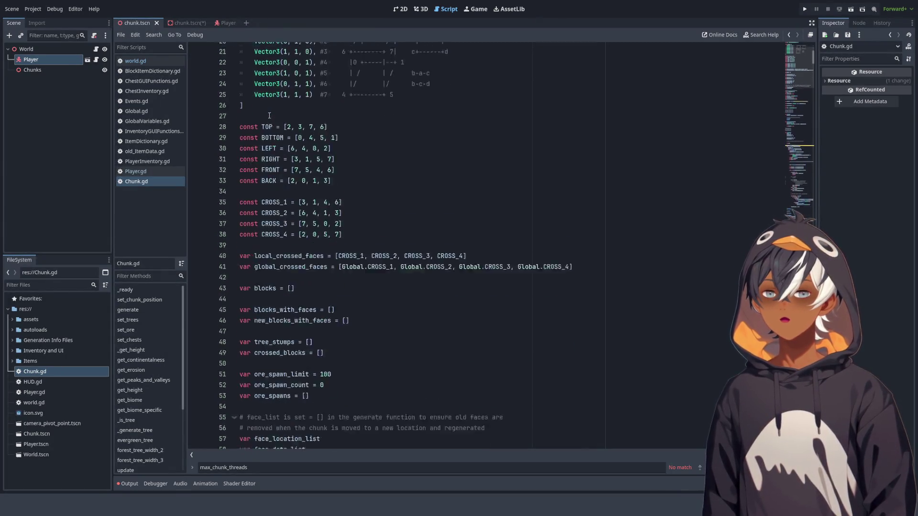
{"action": "scroll", "coordinate": [491, 229], "scroll_direction": "up", "scroll_amount": 8}
{"action": "left_click", "coordinate": [363, 113]}
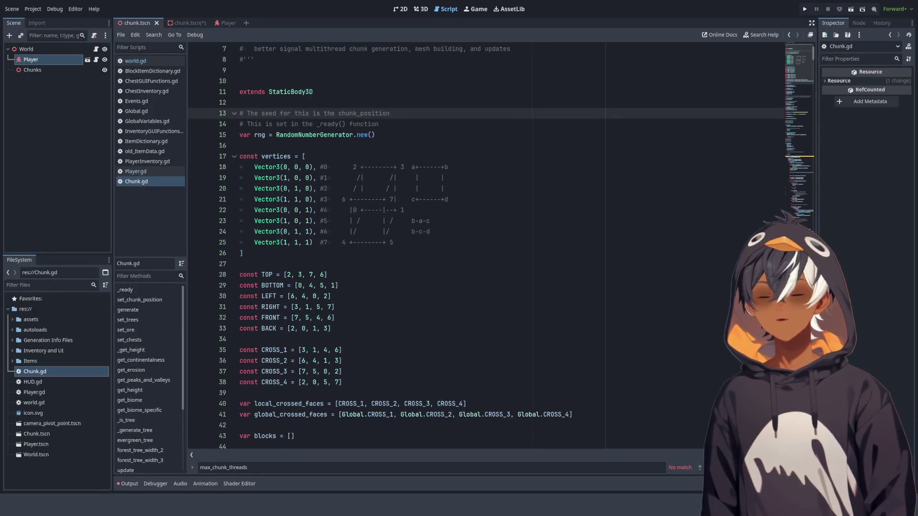
{"action": "left_click", "coordinate": [536, 80]}
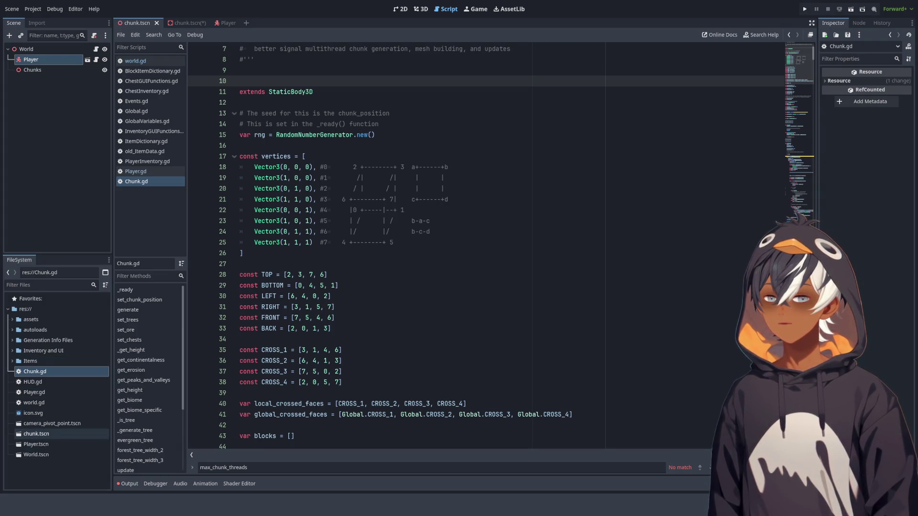
{"action": "left_click", "coordinate": [37, 433]}
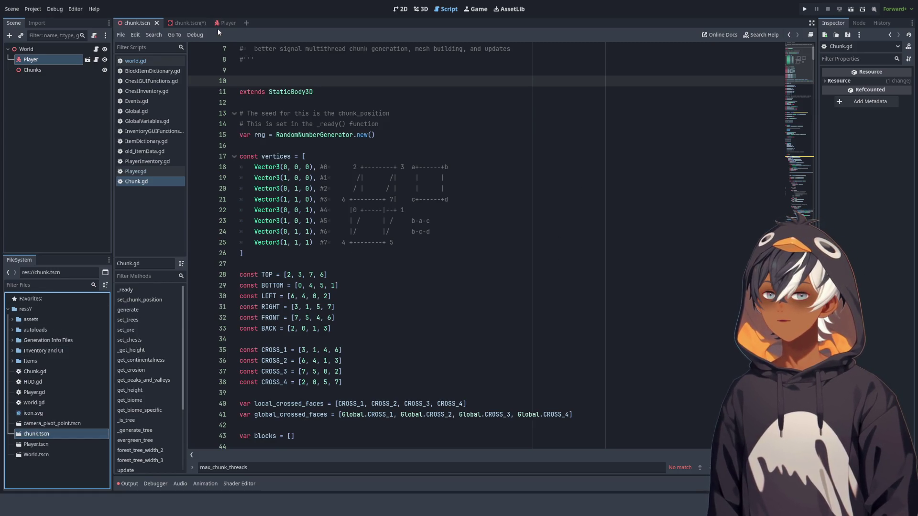
Step: From the chunk scene tab, close the empty unsaved script and reopen World.tscn
{"action": "left_click", "coordinate": [197, 22]}
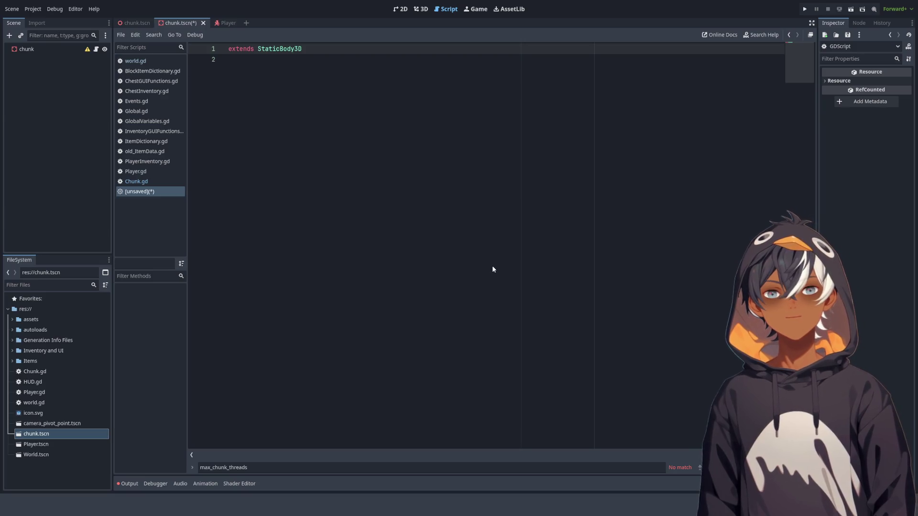
{"action": "key", "text": "ctrl+w"}
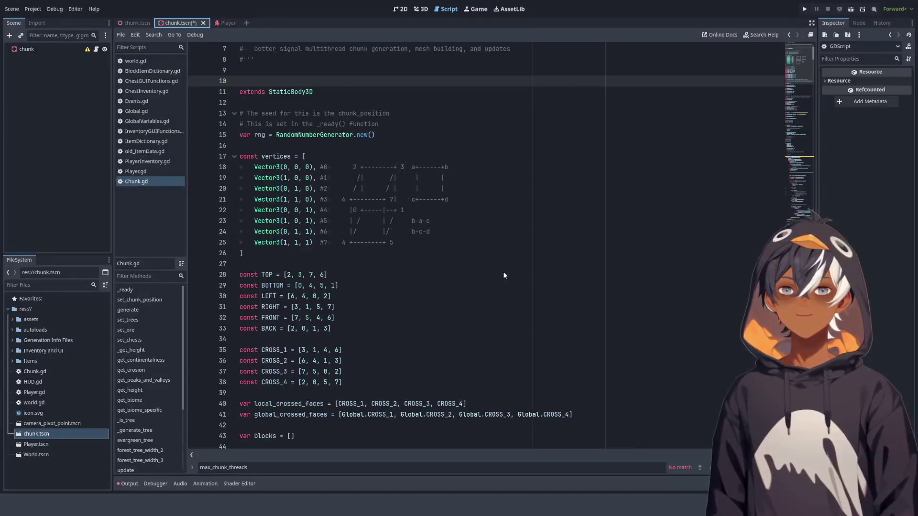
{"action": "double_click", "coordinate": [36, 455]}
{"action": "left_click", "coordinate": [49, 434]}
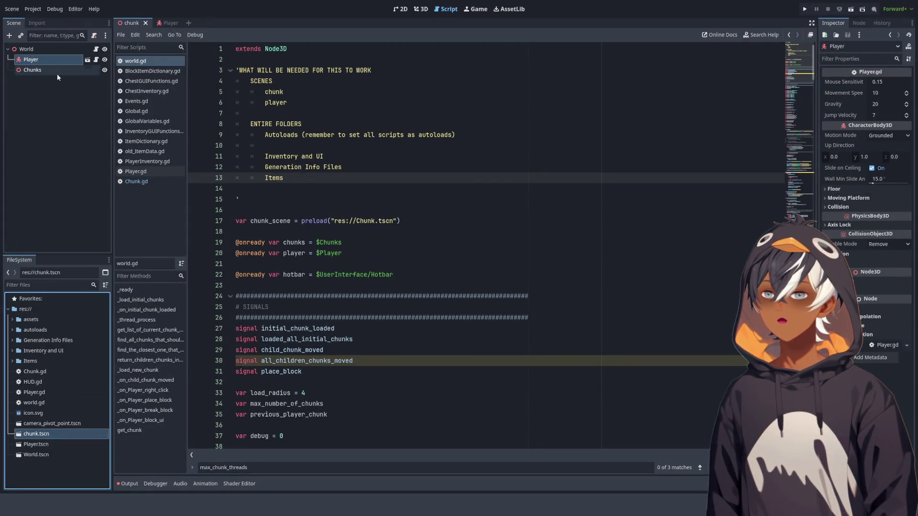
Step: Reopen the World, Player and chunk scenes, save the chunk node as res://Chunk.tscn, and open it
{"action": "double_click", "coordinate": [42, 456]}
{"action": "double_click", "coordinate": [42, 445]}
{"action": "double_click", "coordinate": [38, 434]}
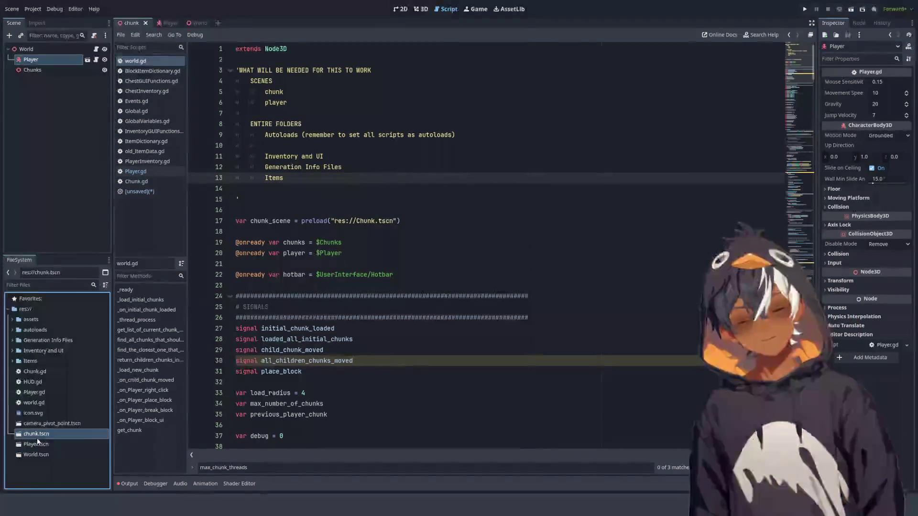
{"action": "left_click_drag", "start_coordinate": [37, 435], "coordinate": [1, 356]}
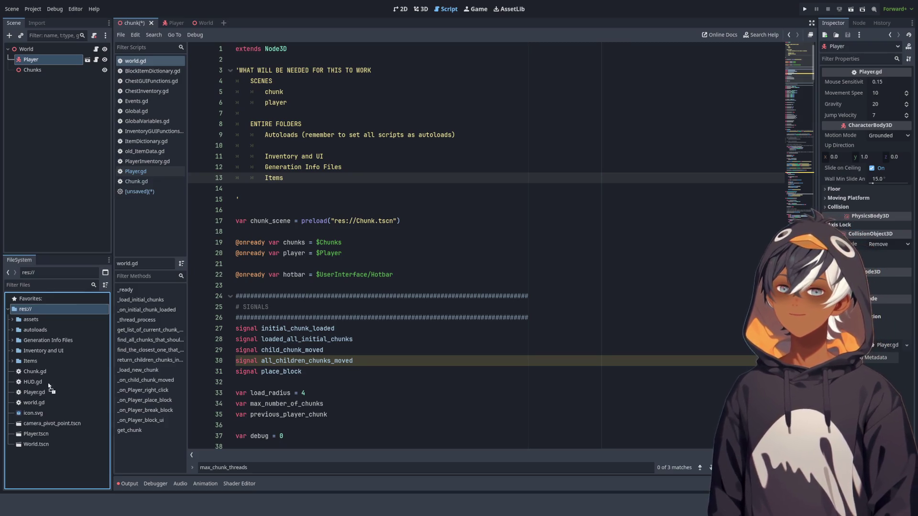
{"action": "left_click_drag", "start_coordinate": [47, 311], "coordinate": [46, 309]}
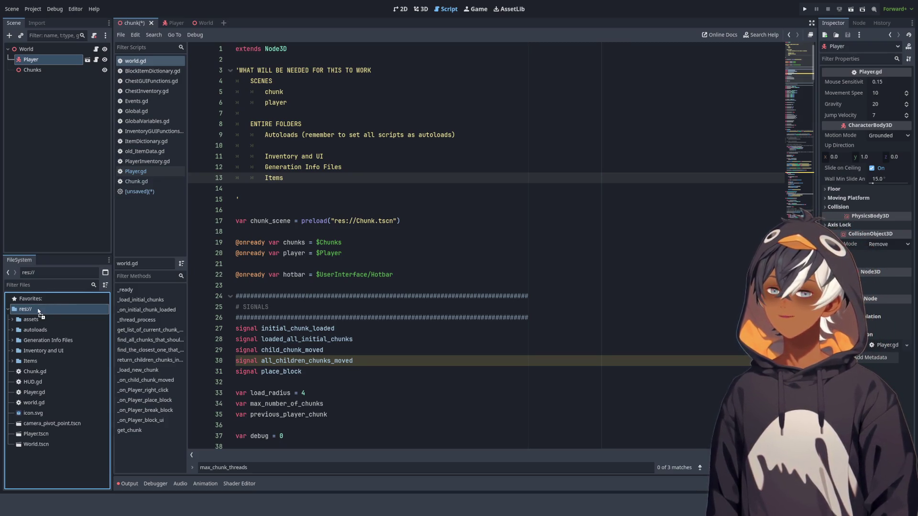
{"action": "double_click", "coordinate": [42, 434]}
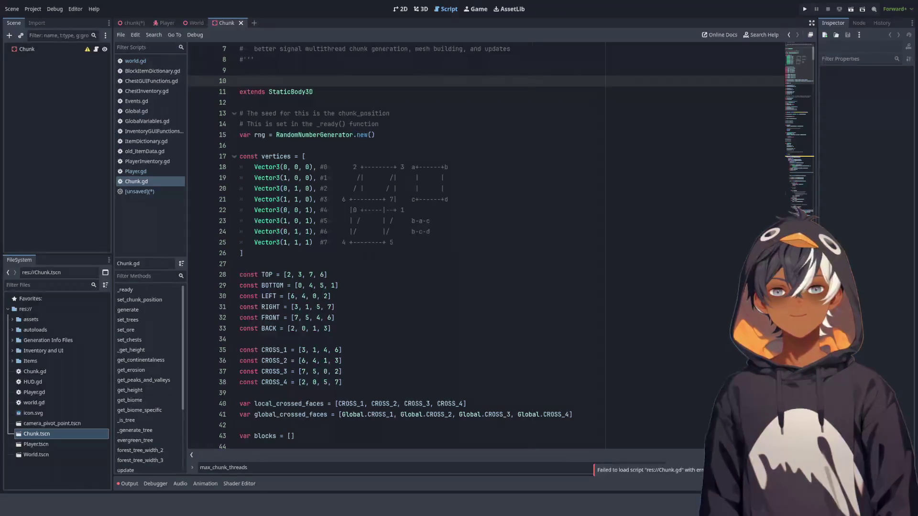
Step: Save Chunk.tscn, scroll Chunk.gd back to the top, and run the project from World
{"action": "key", "text": "ctrl+s"}
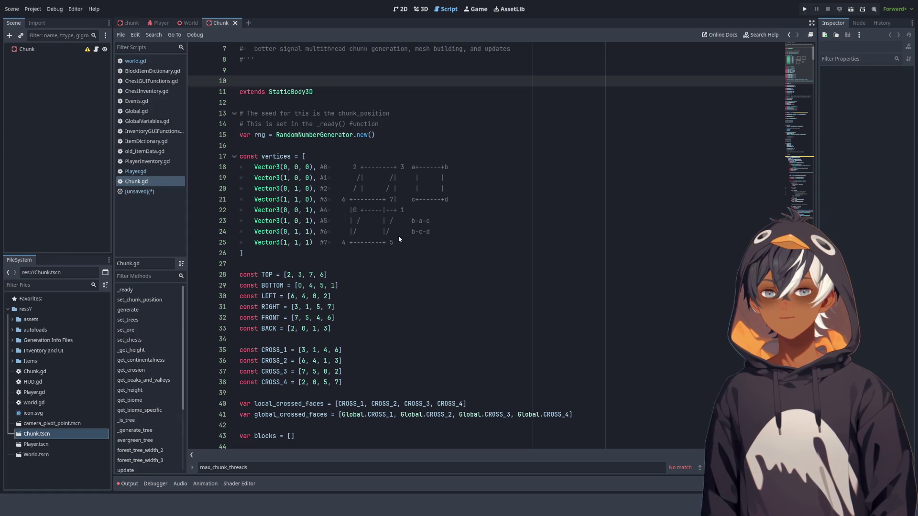
{"action": "left_click", "coordinate": [451, 273]}
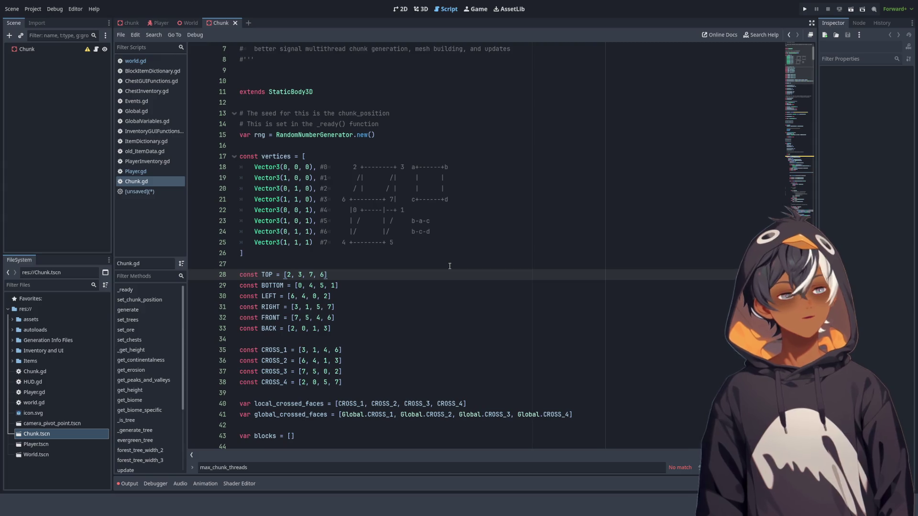
{"action": "left_click", "coordinate": [430, 91]}
{"action": "key", "text": "Up"}
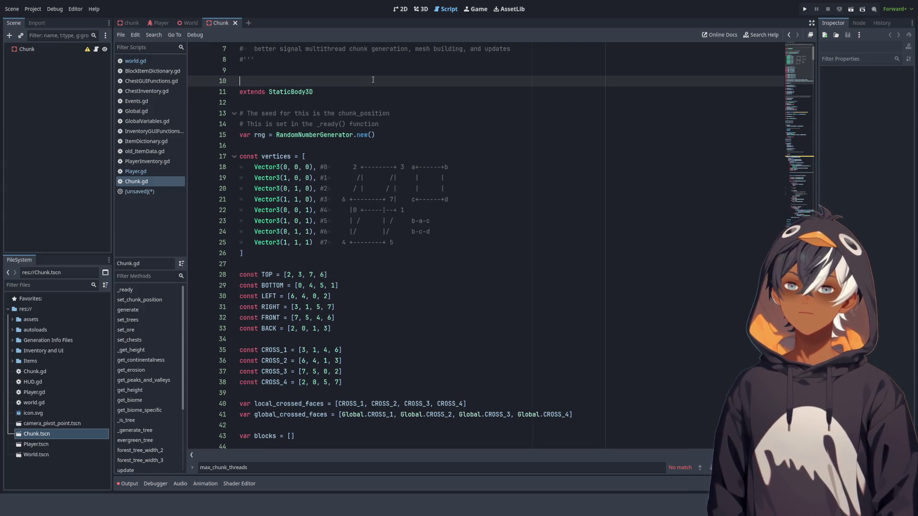
{"action": "scroll", "coordinate": [459, 104], "scroll_direction": "up", "scroll_amount": 2}
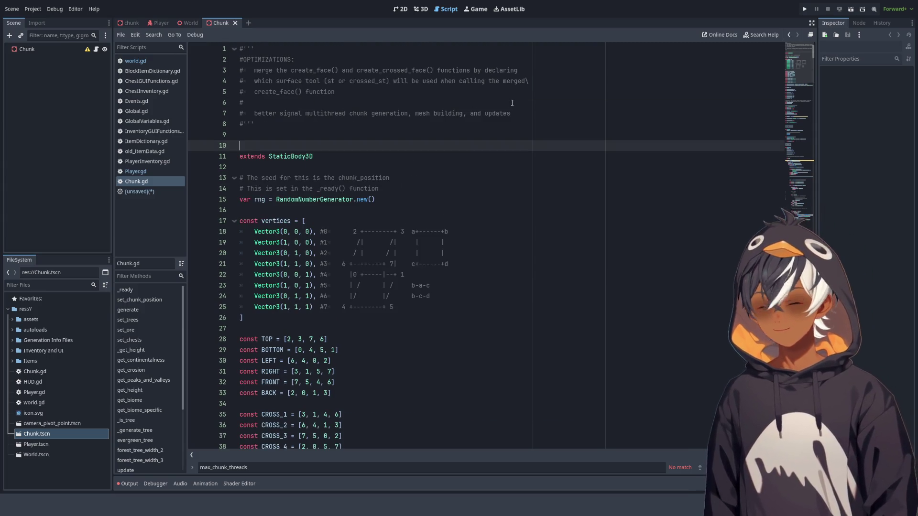
{"action": "left_click", "coordinate": [189, 23]}
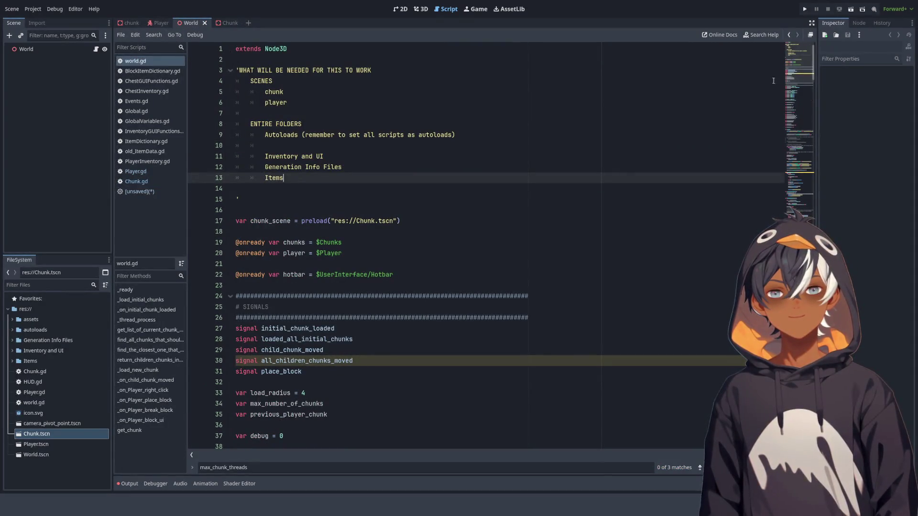
{"action": "left_click", "coordinate": [851, 8]}
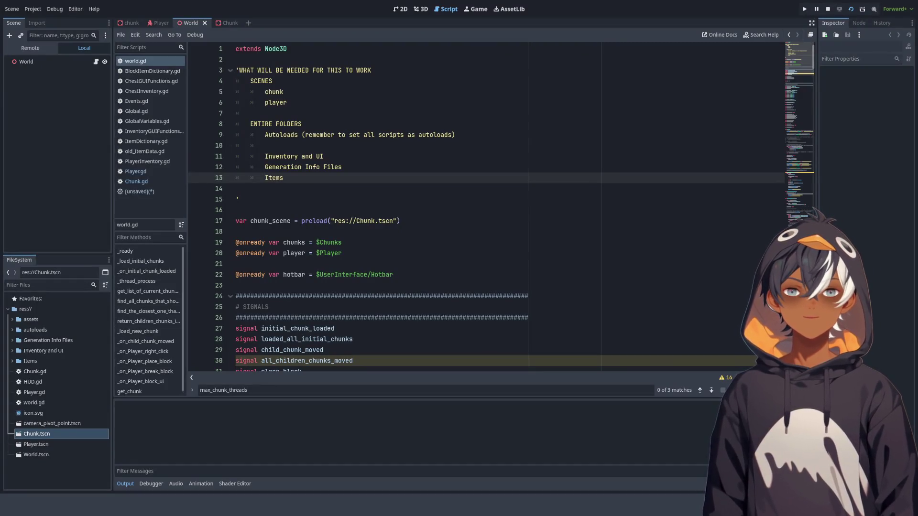
Step: Rerun the project and go to the block_to_item parse error on line 21
{"action": "key", "text": "F5"}
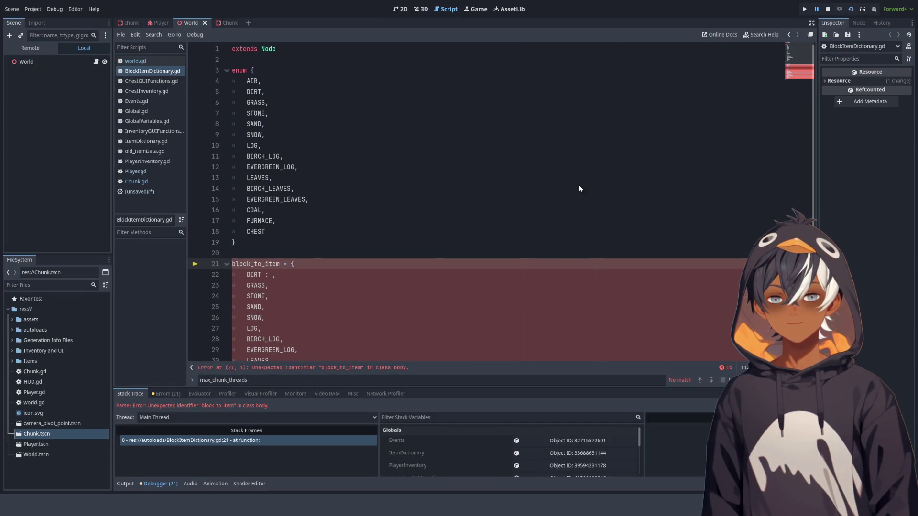
{"action": "scroll", "coordinate": [427, 216], "scroll_direction": "down", "scroll_amount": 3}
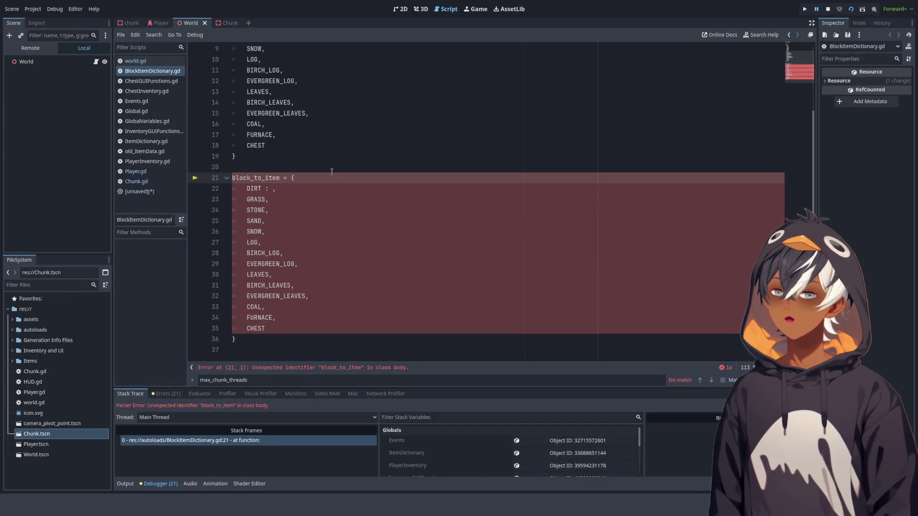
{"action": "key", "text": "Up"}
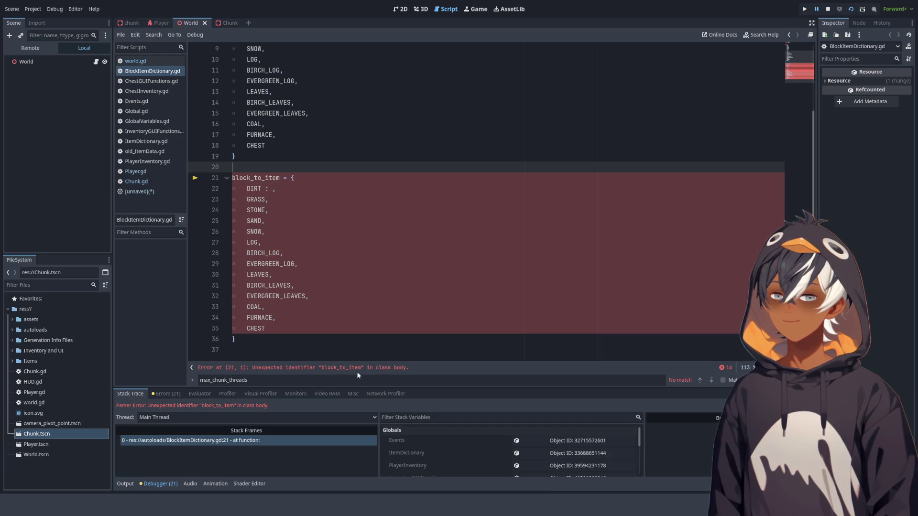
{"action": "scroll", "coordinate": [304, 229], "scroll_direction": "up", "scroll_amount": 3}
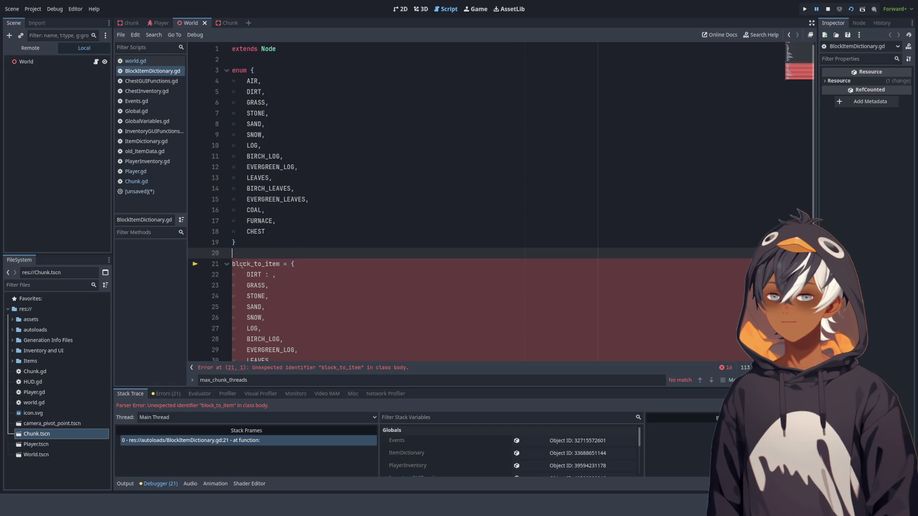
{"action": "key", "text": "Down"}
Step: Try prefixing line 21 with enum, remove it, and type var instead
{"action": "type", "text": "enum"}
{"action": "left_click", "coordinate": [338, 221]}
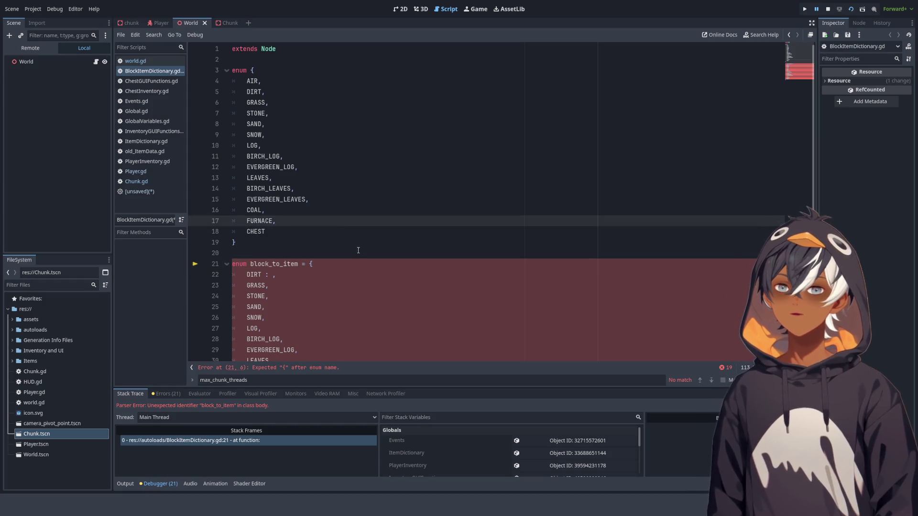
{"action": "scroll", "coordinate": [358, 250], "scroll_direction": "down", "scroll_amount": 3}
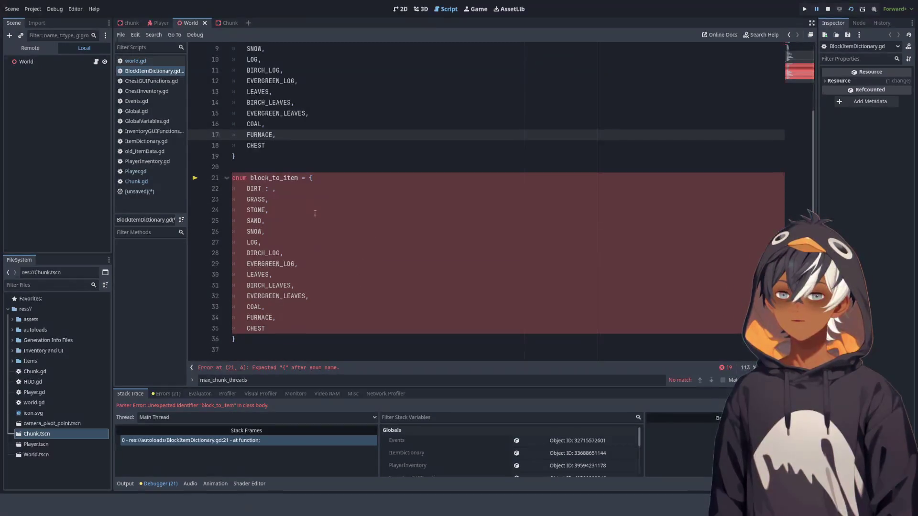
{"action": "scroll", "coordinate": [315, 215], "scroll_direction": "up", "scroll_amount": 3}
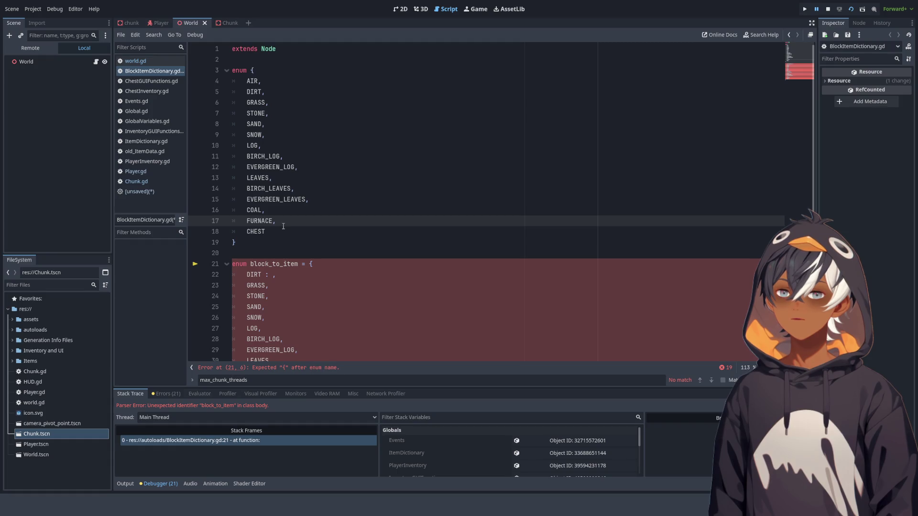
{"action": "key", "text": "Down"}
{"action": "key", "text": "Down"}
{"action": "key", "text": "Down"}
{"action": "key", "text": "Home"}
{"action": "key", "text": "Delete"}
{"action": "key", "text": "Delete"}
{"action": "key", "text": "Delete"}
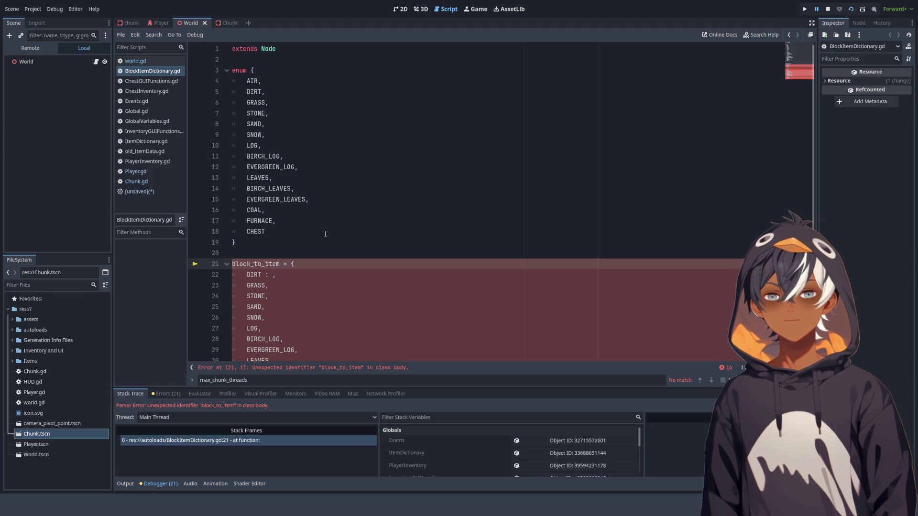
{"action": "scroll", "coordinate": [325, 234], "scroll_direction": "down", "scroll_amount": 3}
{"action": "scroll", "coordinate": [311, 249], "scroll_direction": "up", "scroll_amount": 2}
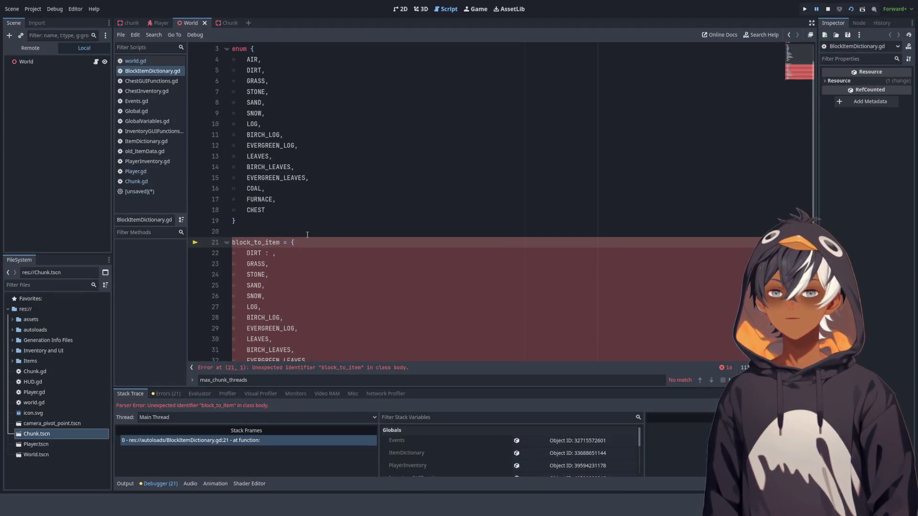
{"action": "type", "text": "var"}
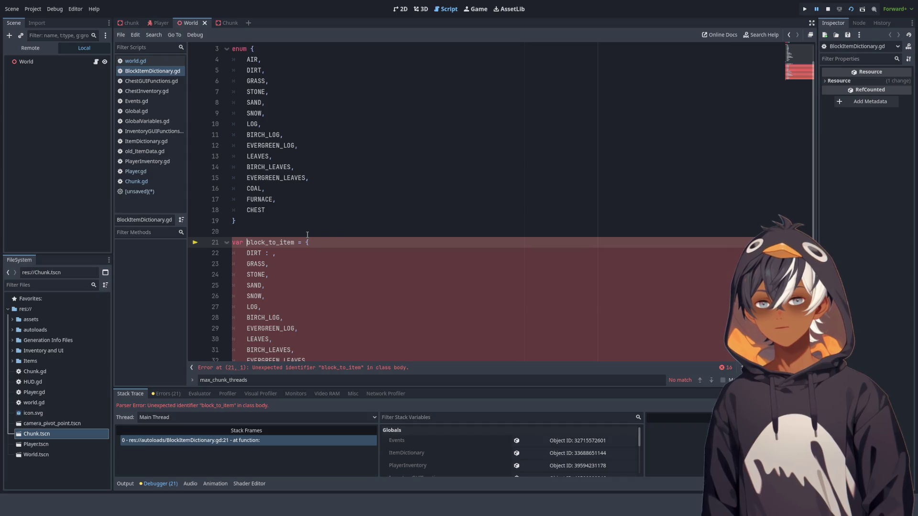
{"action": "scroll", "coordinate": [316, 234], "scroll_direction": "up", "scroll_amount": 1}
Step: Insert a Dictionary autocompletion on line 21 and strip var from the line start
{"action": "left_click", "coordinate": [331, 235]}
{"action": "left_click", "coordinate": [239, 261]}
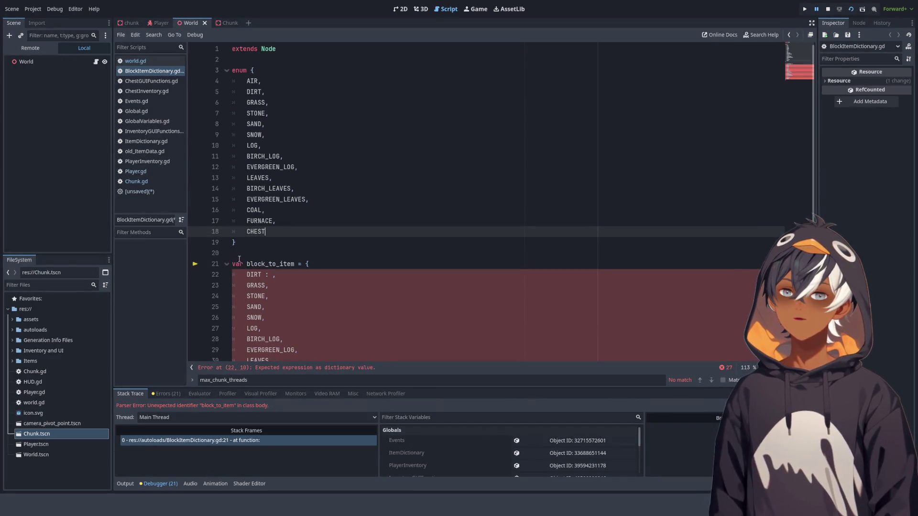
{"action": "type", "text": "dict"}
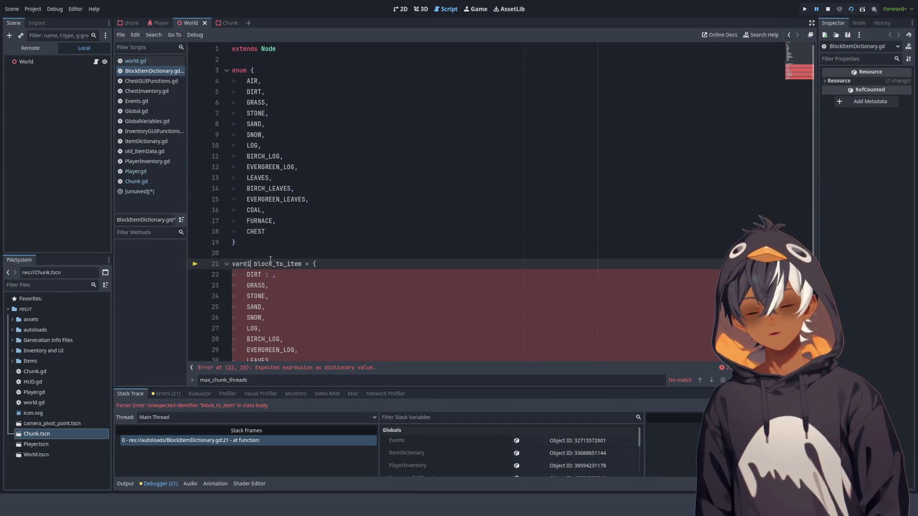
{"action": "key", "text": "Left"}
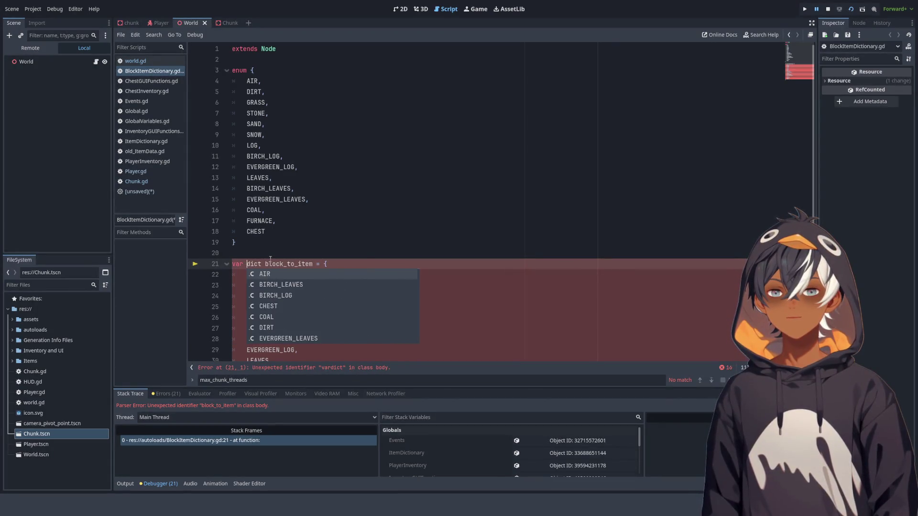
{"action": "key", "text": "Right"}
{"action": "key", "text": "Right"}
{"action": "key", "text": "Right"}
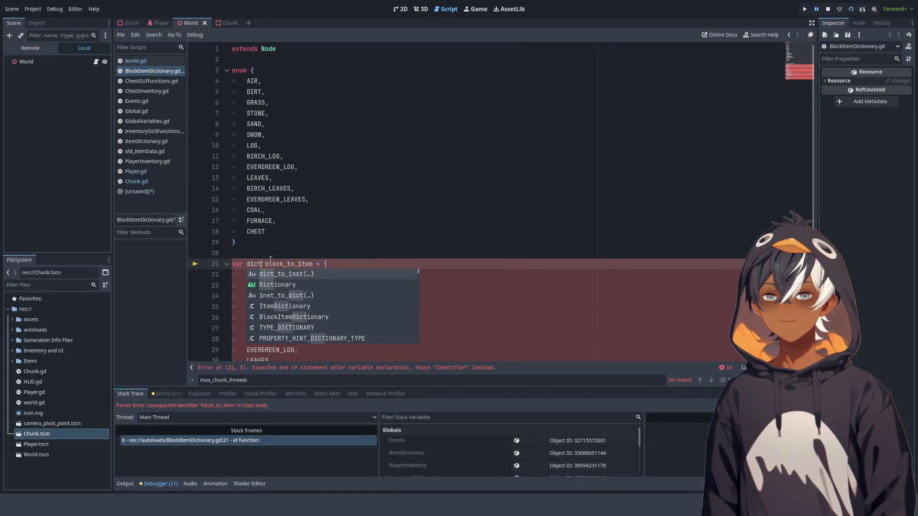
{"action": "key", "text": "Down"}
{"action": "key", "text": "Down"}
{"action": "key", "text": "Up"}
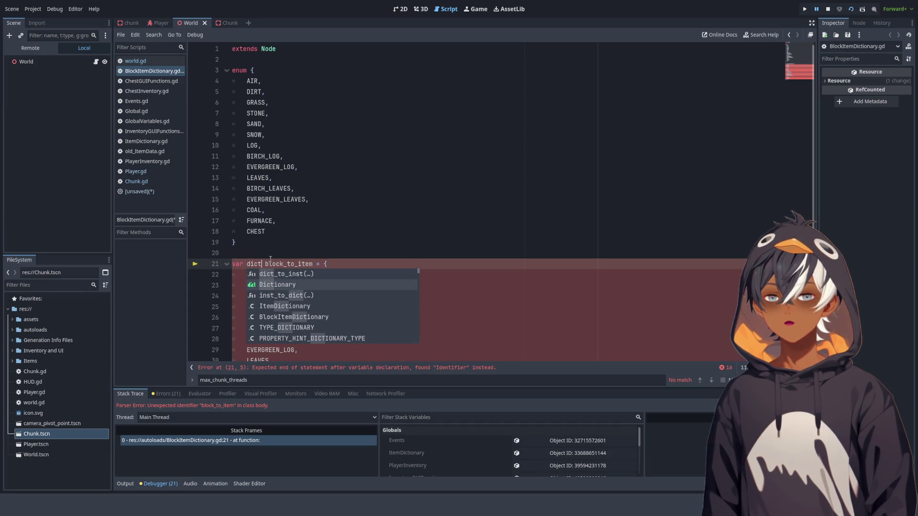
{"action": "key", "text": "BackSpace"}
{"action": "key", "text": "Return"}
{"action": "key", "text": "Home"}
{"action": "key", "text": "Delete"}
{"action": "key", "text": "Delete"}
{"action": "key", "text": "Delete"}
Step: Replace the Dictionary word with a ': Dictionary' type hint after block_to_item
{"action": "key", "text": "Up"}
{"action": "key", "text": "Up"}
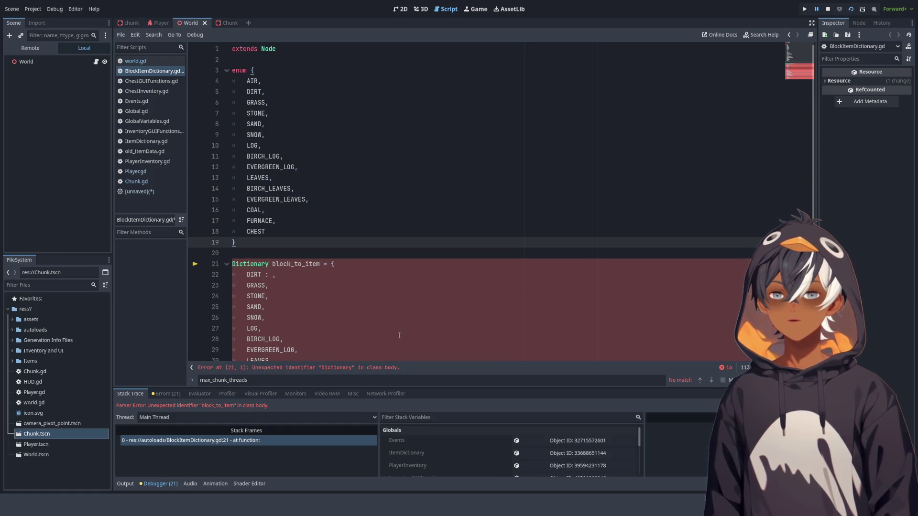
{"action": "left_click_drag", "start_coordinate": [272, 264], "coordinate": [231, 264]}
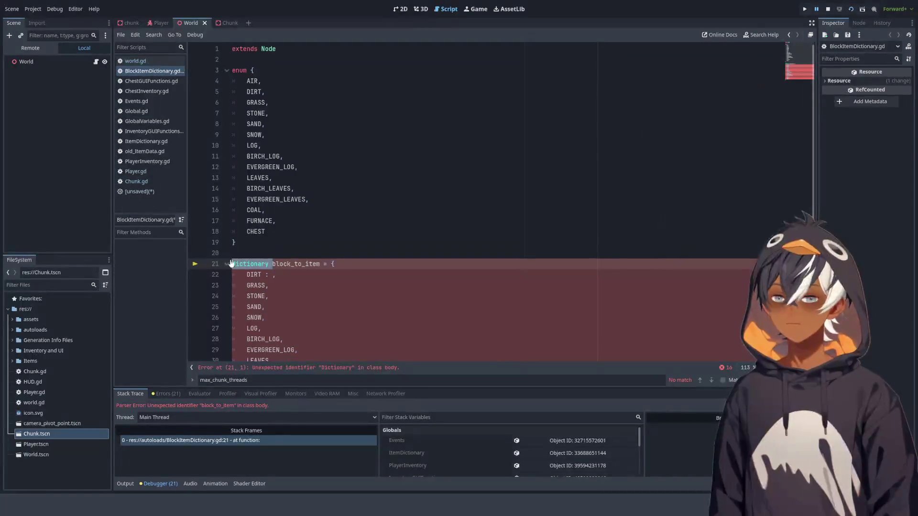
{"action": "key", "text": "Delete"}
{"action": "key", "text": "ctrl+Right"}
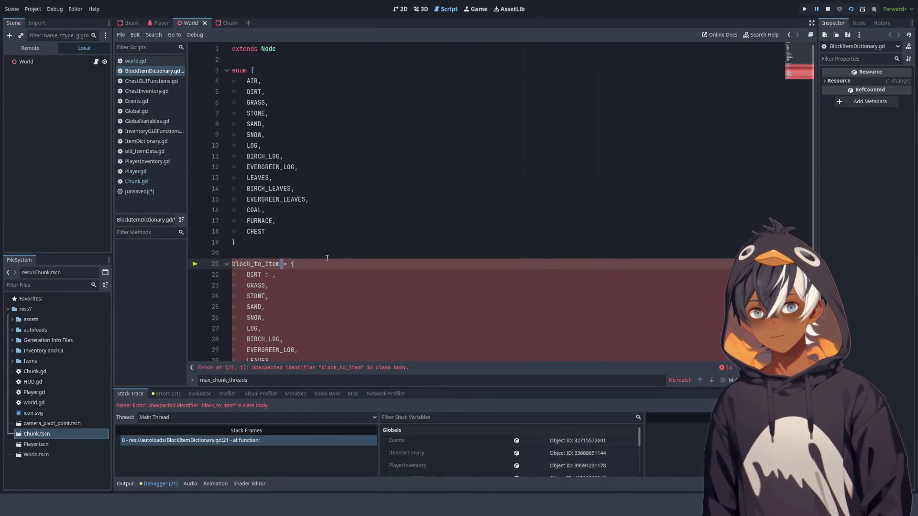
{"action": "type", "text": ": Dictionary"}
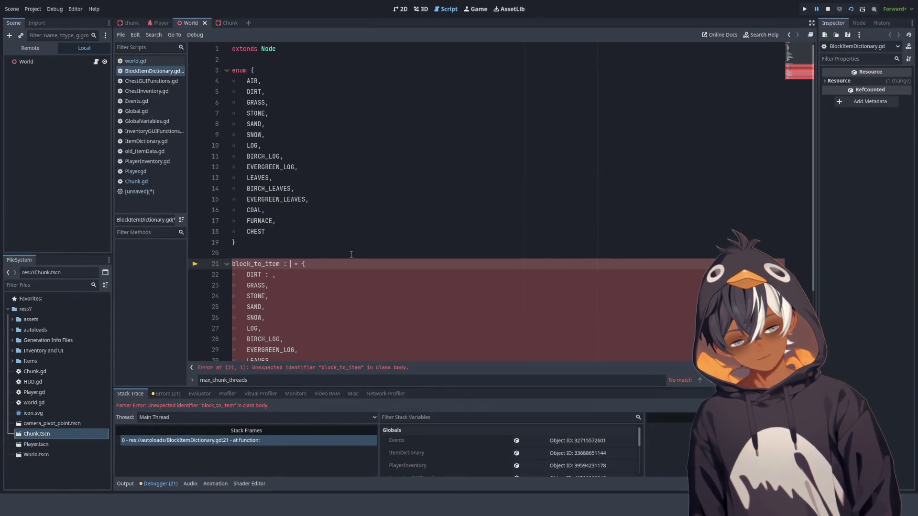
{"action": "left_click", "coordinate": [368, 224]}
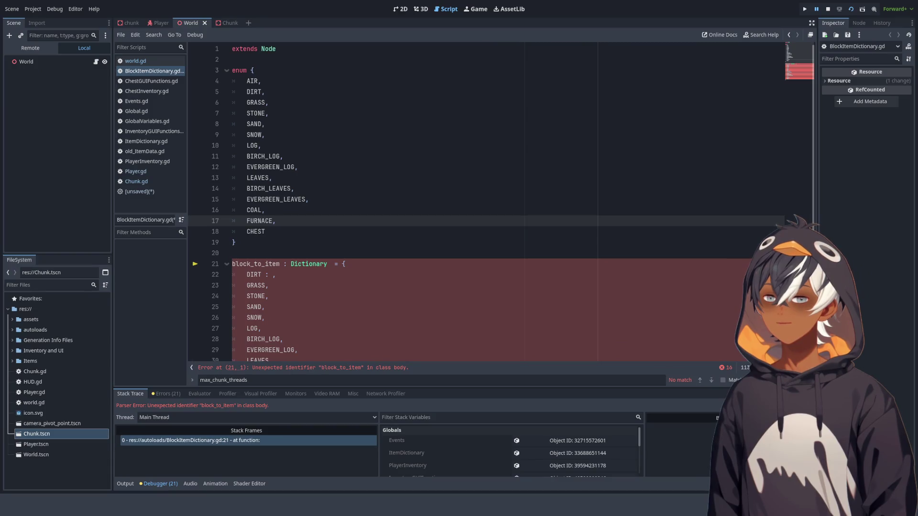
{"action": "left_click", "coordinate": [235, 264]}
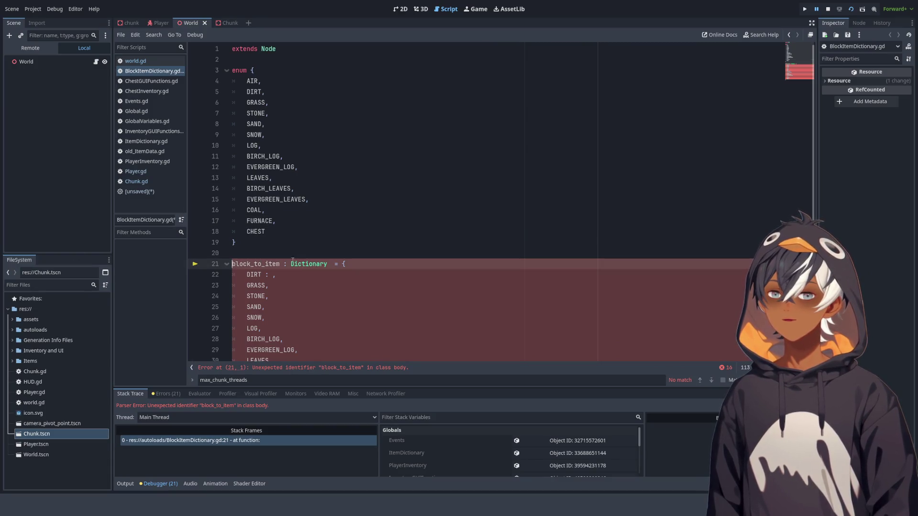
Step: Put var back before block_to_item, check the DIRT entry, and save BlockItemDictionary.gd
{"action": "type", "text": "var"}
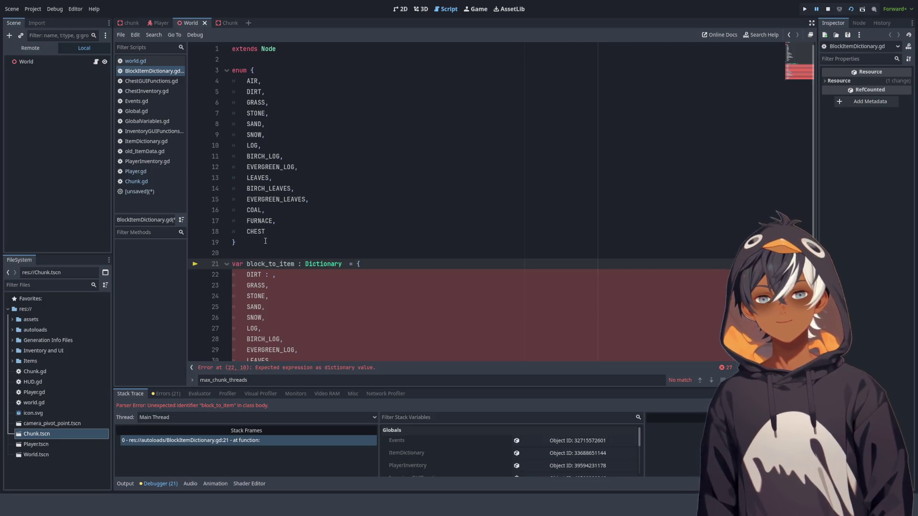
{"action": "left_click", "coordinate": [339, 210]}
{"action": "scroll", "coordinate": [338, 211], "scroll_direction": "down", "scroll_amount": 3}
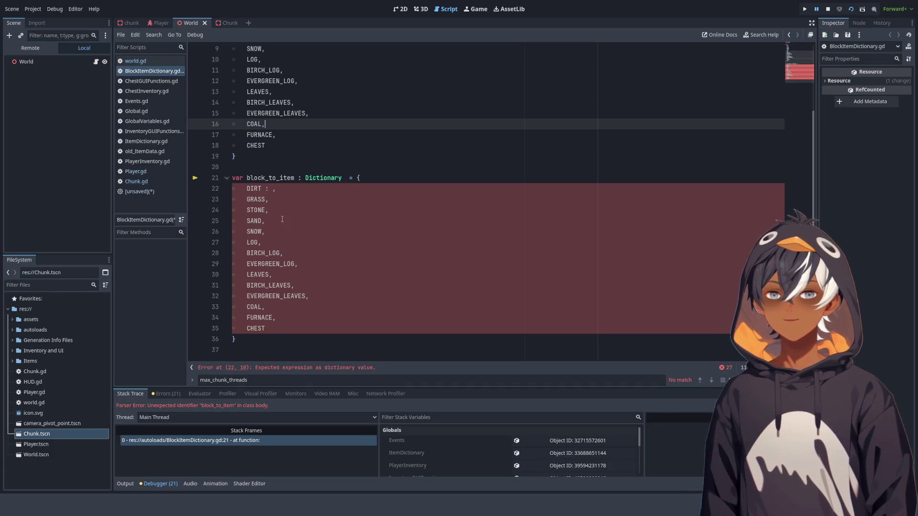
{"action": "left_click_drag", "start_coordinate": [262, 188], "coordinate": [274, 190]}
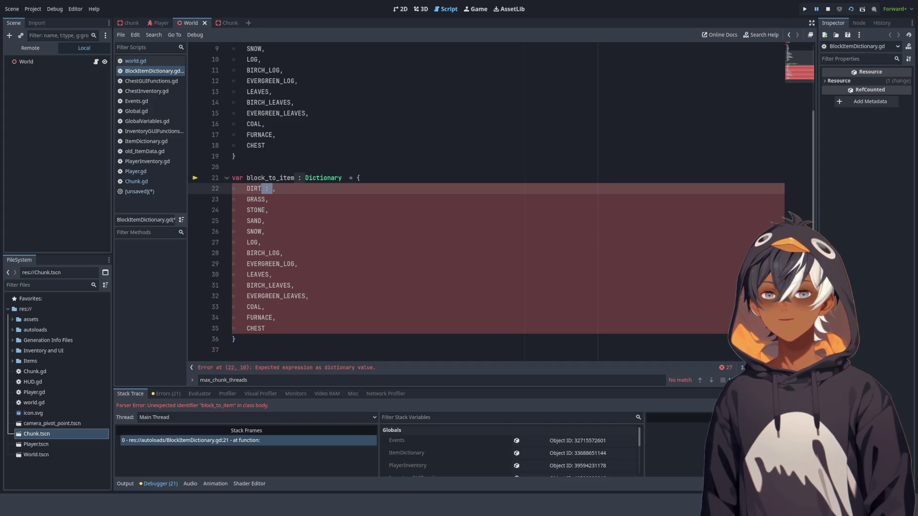
{"action": "left_click", "coordinate": [301, 198]}
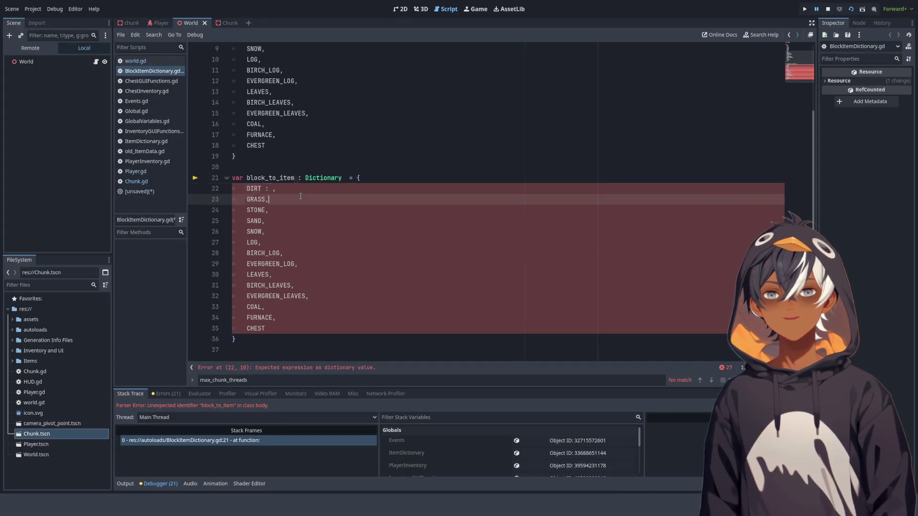
{"action": "left_click", "coordinate": [274, 189]}
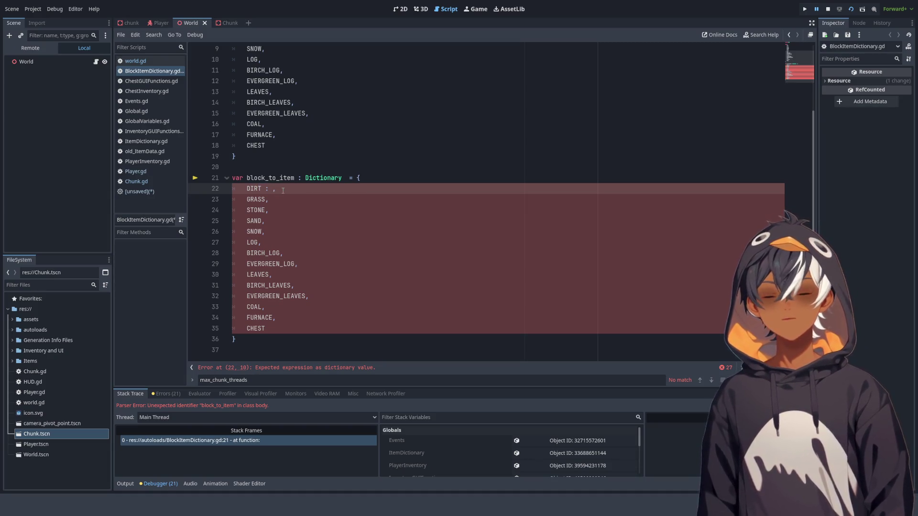
{"action": "left_click_drag", "start_coordinate": [273, 188], "coordinate": [262, 189]}
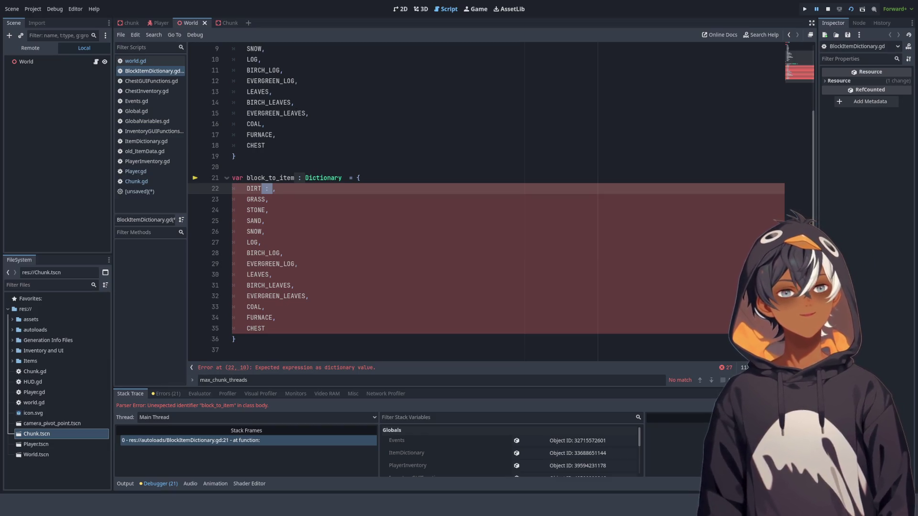
{"action": "left_click", "coordinate": [455, 137]}
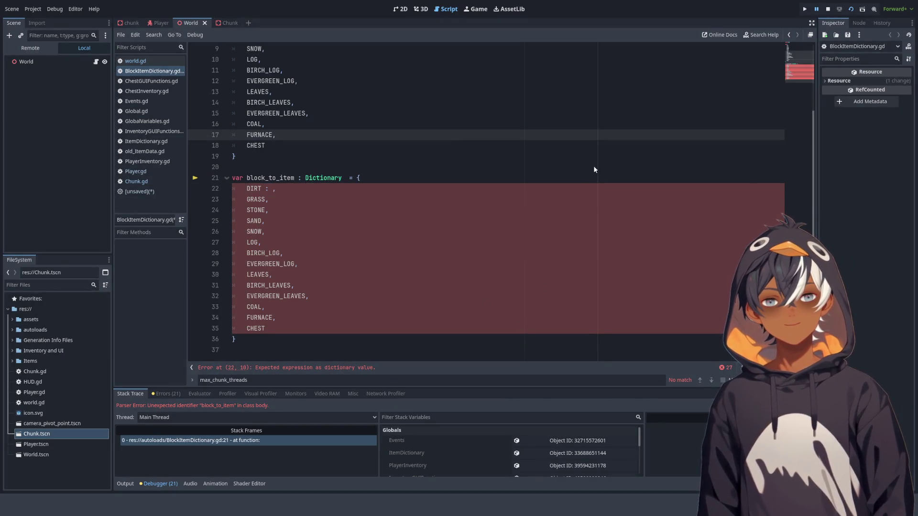
{"action": "key", "text": "ctrl+s"}
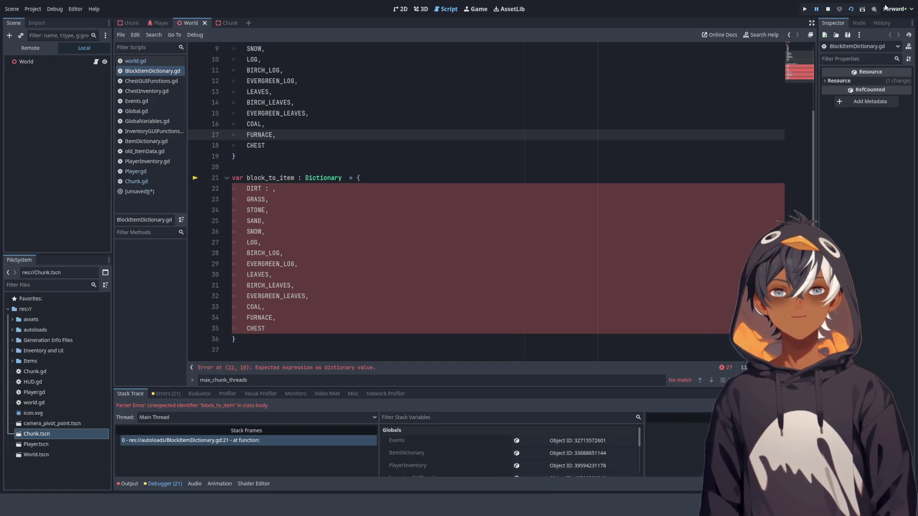
Step: Stop the running game and close the unsaved script
{"action": "left_click", "coordinate": [827, 9]}
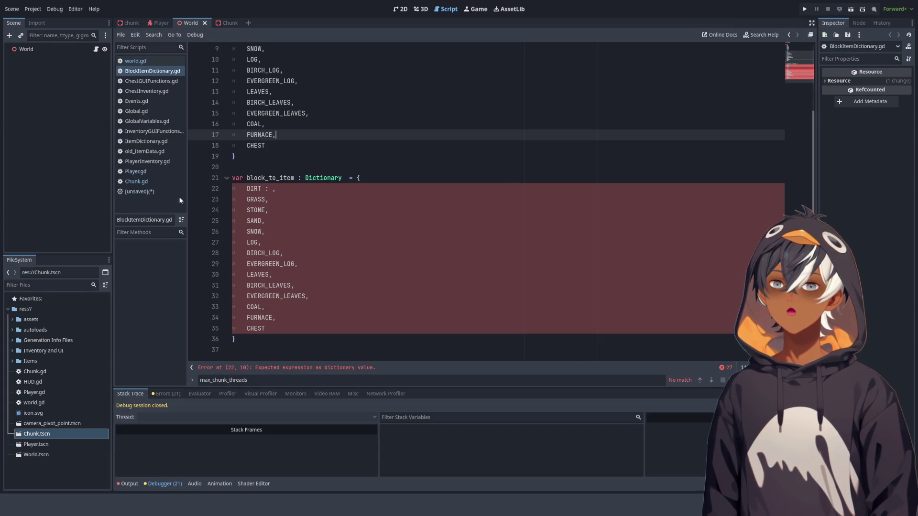
{"action": "left_click", "coordinate": [140, 192]}
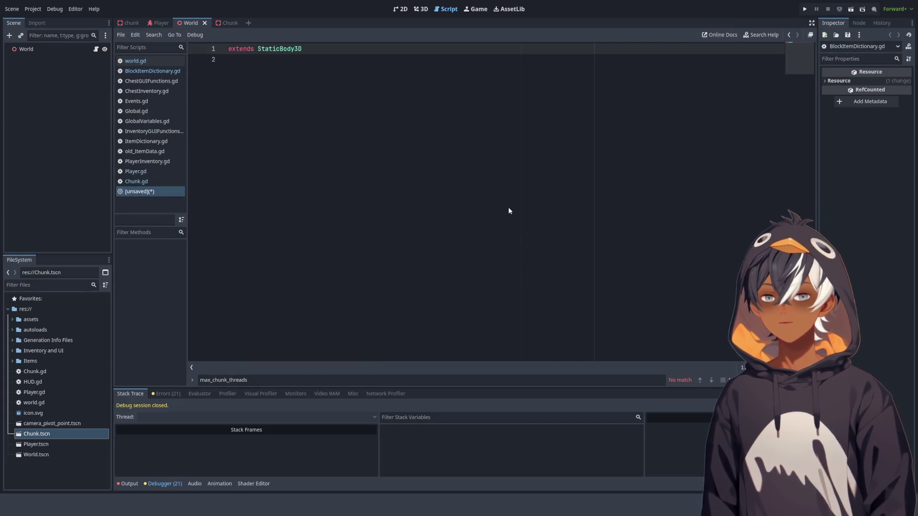
{"action": "key", "text": "ctrl+w"}
{"action": "left_click", "coordinate": [560, 155]}
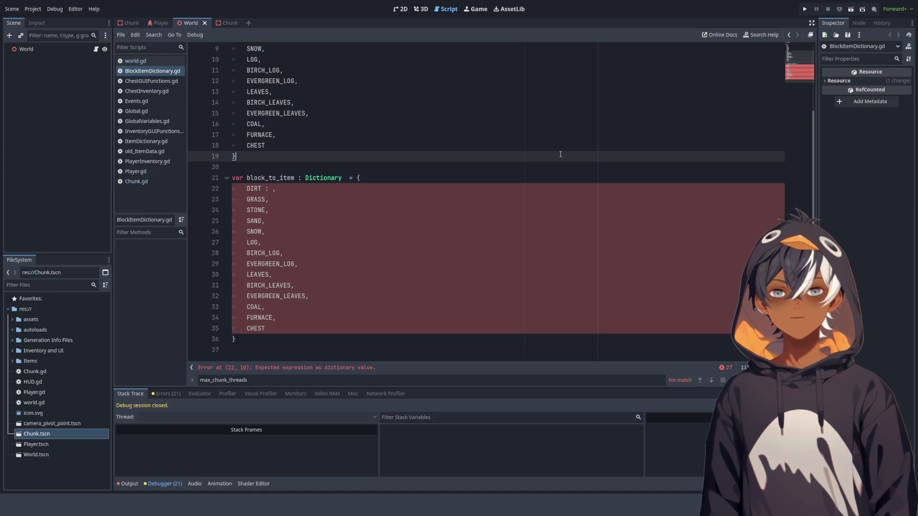
{"action": "left_click", "coordinate": [880, 12]}
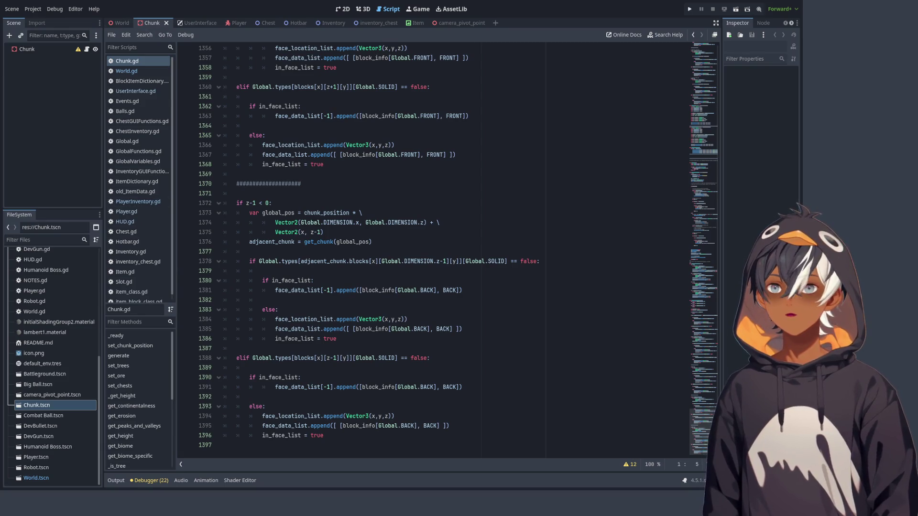
Step: Run the project with F5, taking the Godot editor off screen
{"action": "key", "text": "F5"}
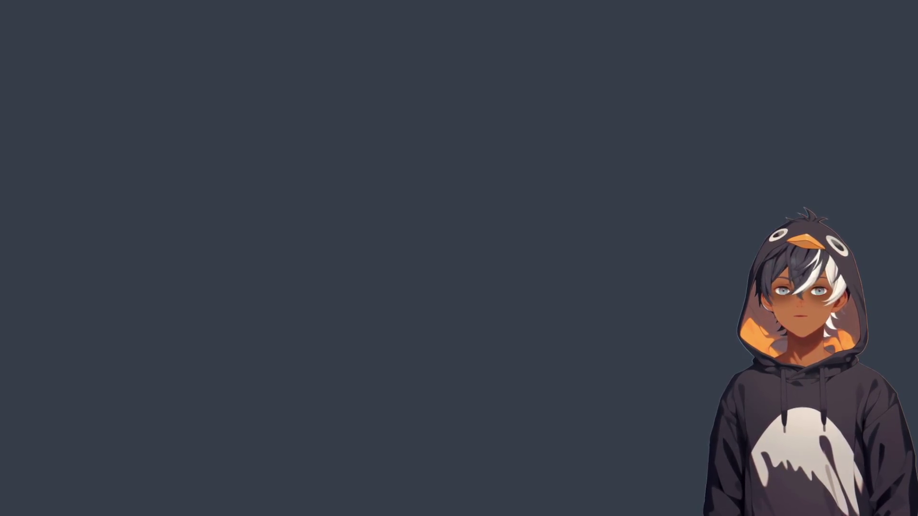
Step: Reopen the voxel project and comment out the block_to_item dictionary, lines 21–36, in BlockItemDictionary.gd
{"action": "double_click", "coordinate": [107, 50]}
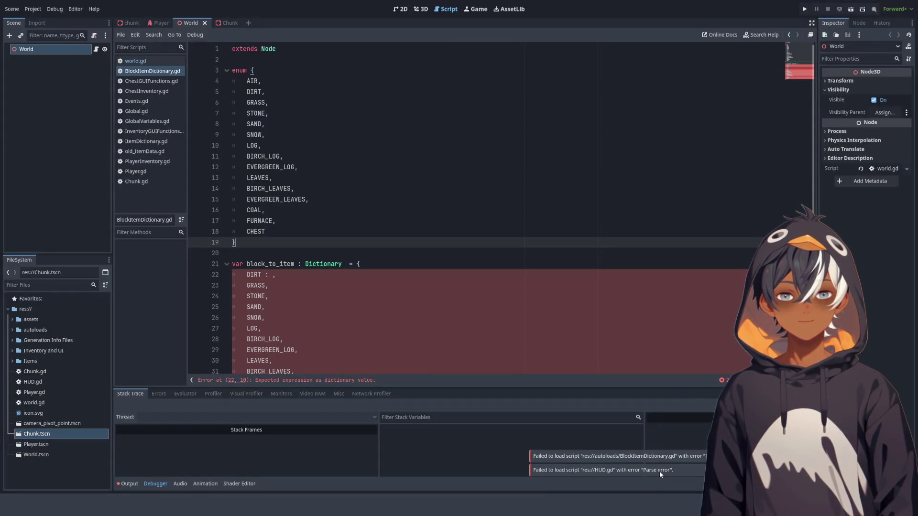
{"action": "left_click", "coordinate": [323, 256]}
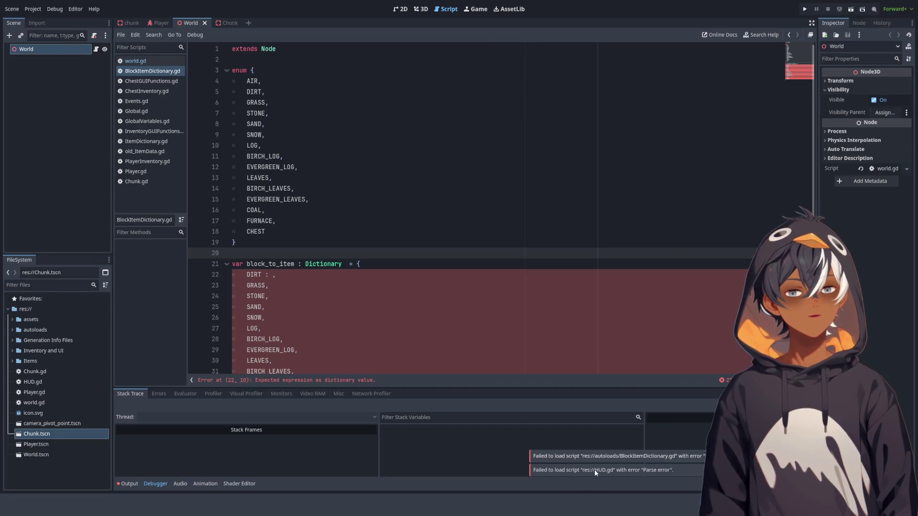
{"action": "left_click", "coordinate": [429, 242]}
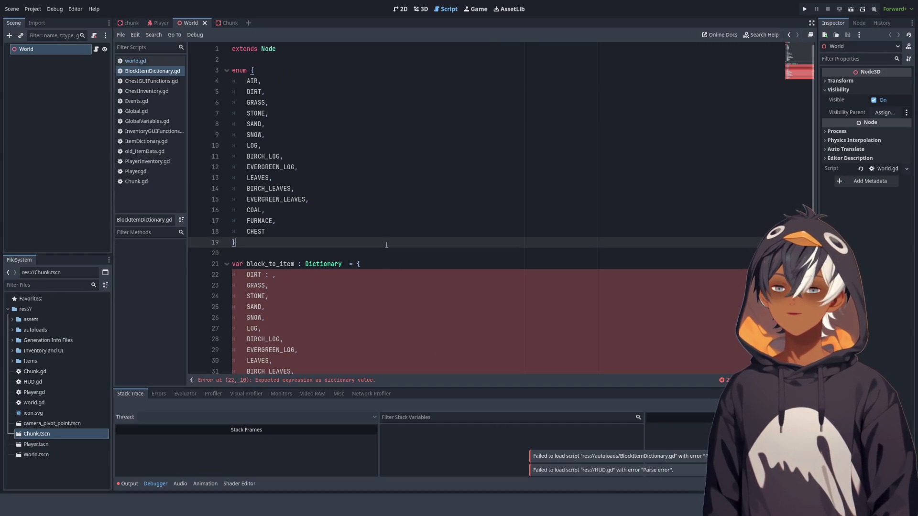
{"action": "scroll", "coordinate": [429, 263], "scroll_direction": "down", "scroll_amount": 2}
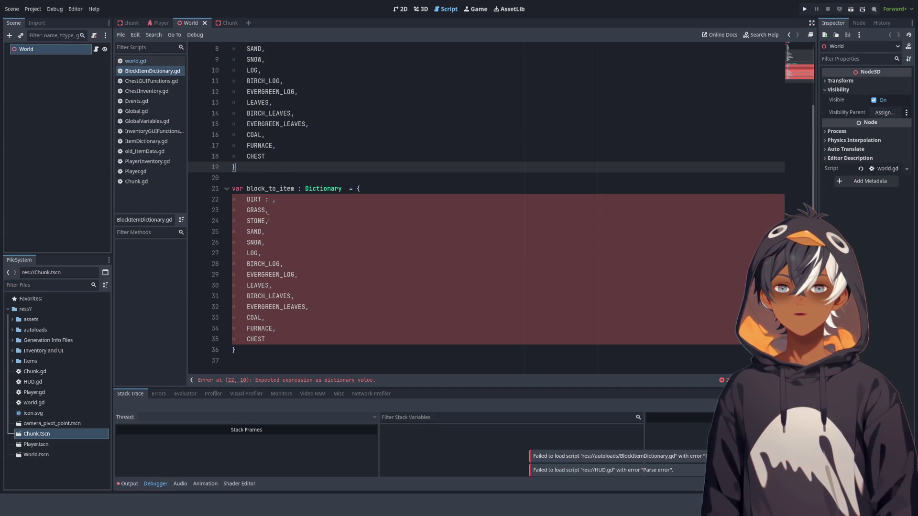
{"action": "mouse_move", "coordinate": [268, 350]}
{"action": "left_mouse_down"}
{"action": "mouse_move", "coordinate": [224, 296]}
{"action": "mouse_move", "coordinate": [176, 188]}
{"action": "left_mouse_up"}
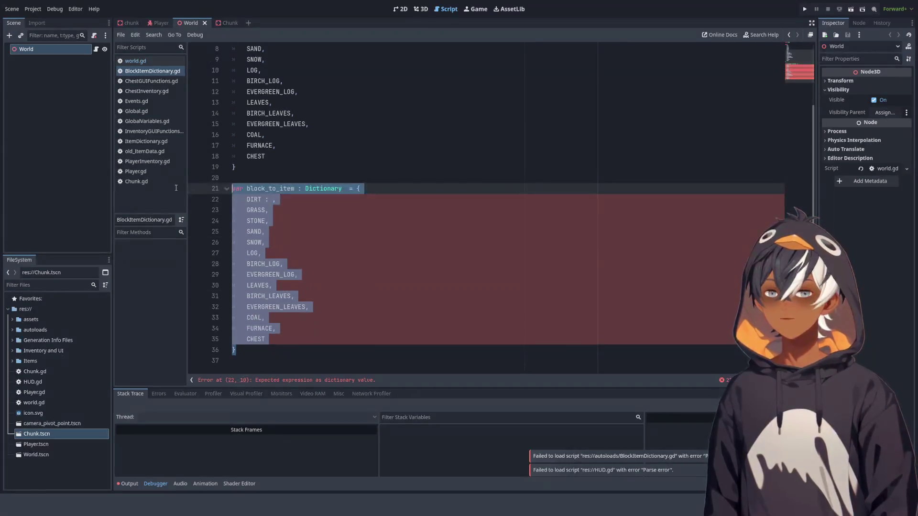
{"action": "key", "text": "ctrl+k"}
{"action": "left_click", "coordinate": [390, 201]}
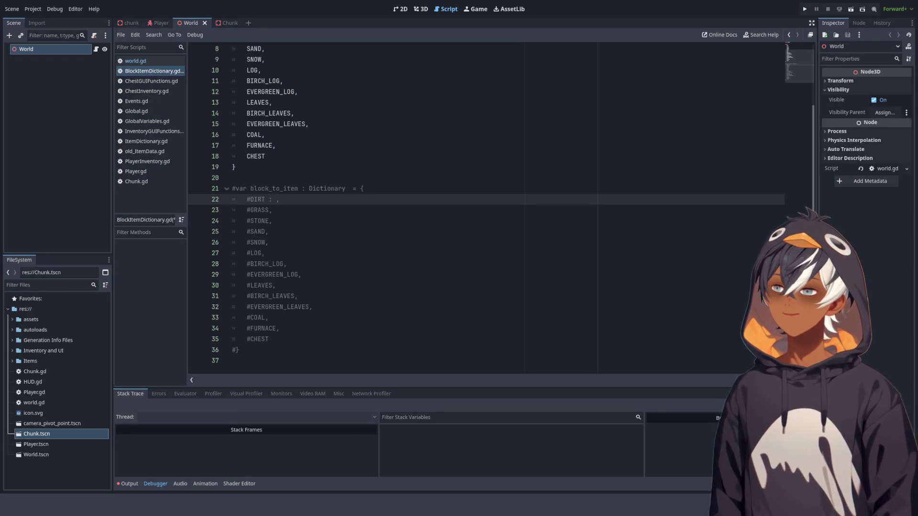
Step: Open the World scene and run it as the current scene to test it
{"action": "left_click", "coordinate": [600, 102]}
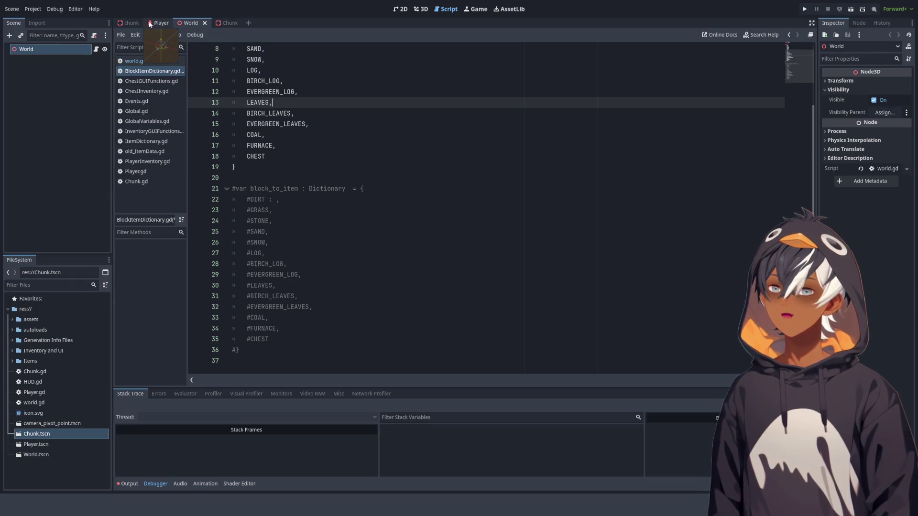
{"action": "left_click", "coordinate": [187, 23]}
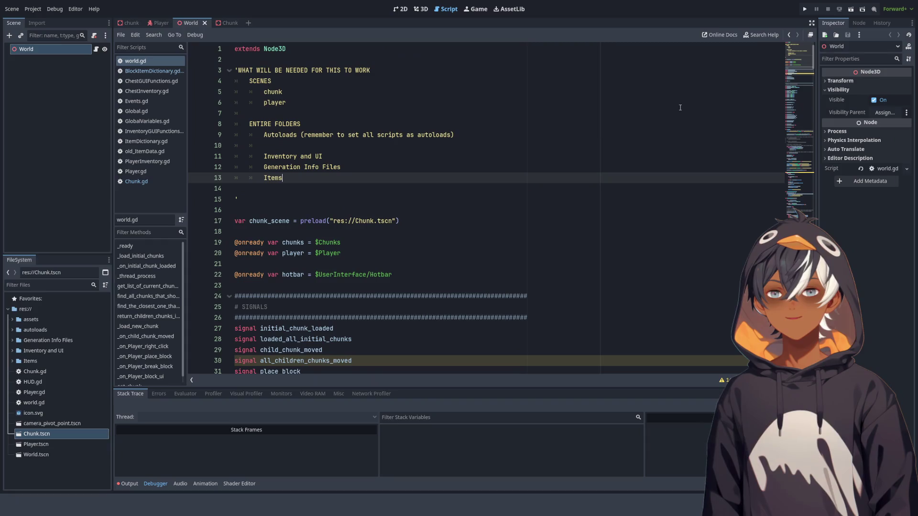
{"action": "left_click", "coordinate": [851, 9]}
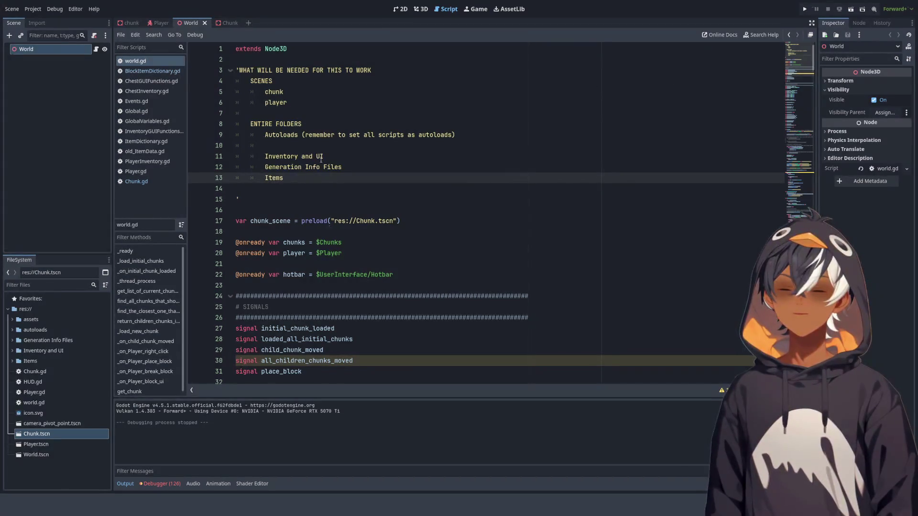
Step: Return to the World scene after viewing Player and Chunk, and instance the Player scene into it
{"action": "left_click", "coordinate": [35, 106]}
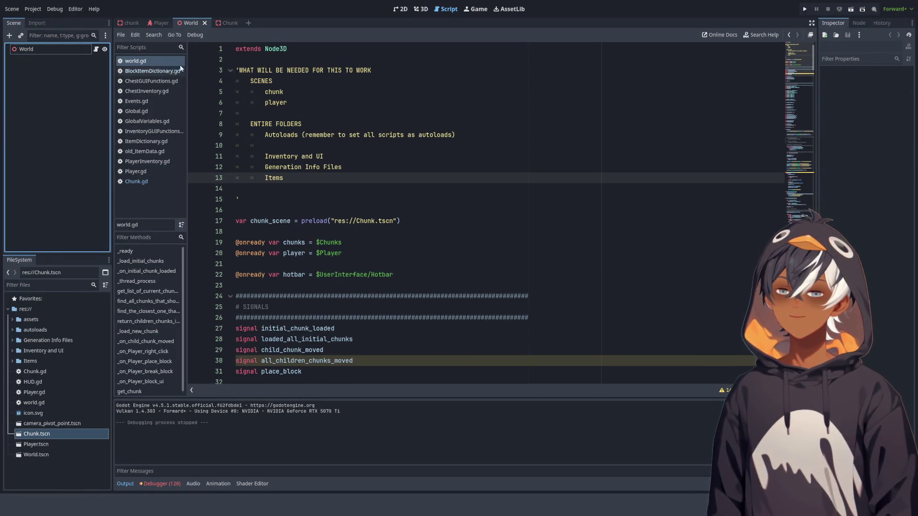
{"action": "left_click", "coordinate": [160, 23]}
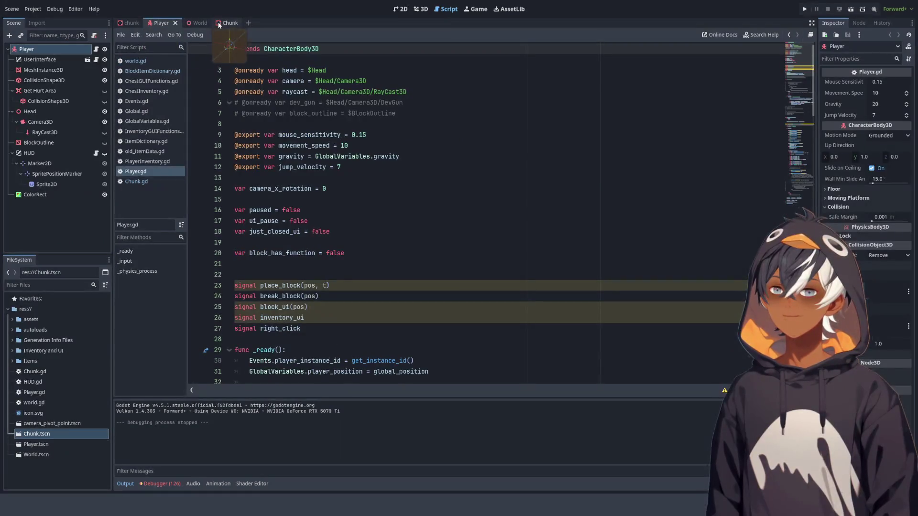
{"action": "left_click", "coordinate": [228, 23]}
{"action": "left_click", "coordinate": [191, 23]}
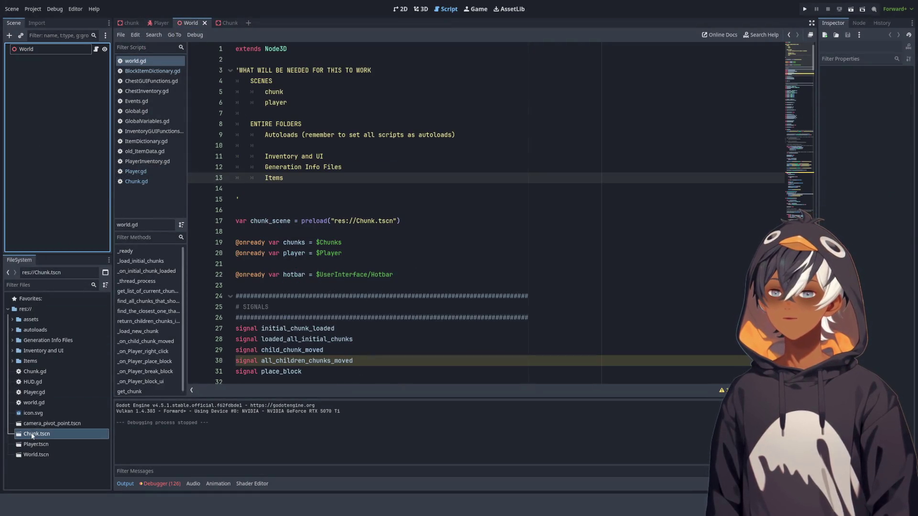
{"action": "mouse_move", "coordinate": [37, 444]}
{"action": "left_mouse_down"}
{"action": "mouse_move", "coordinate": [60, 352]}
{"action": "mouse_move", "coordinate": [61, 152]}
{"action": "mouse_move", "coordinate": [44, 52]}
{"action": "left_mouse_up"}
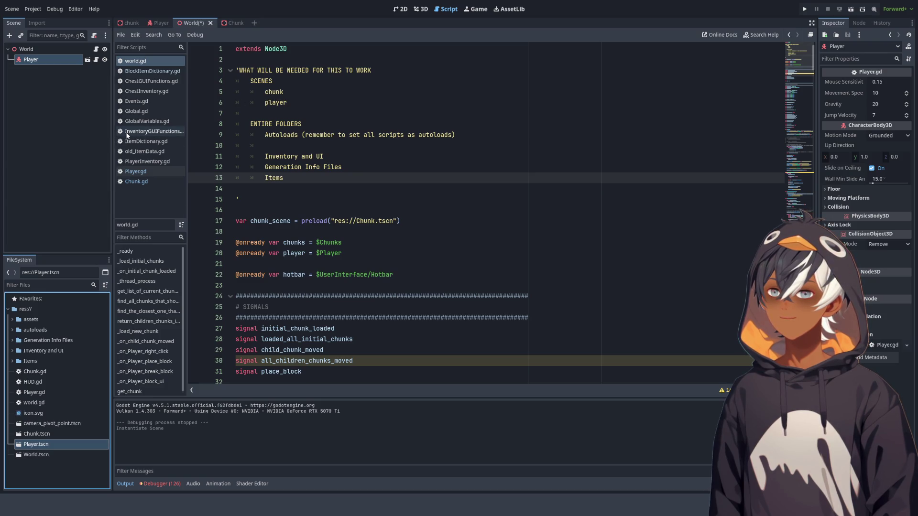
Step: Add a Node3D child named Chunks under the World root and view the scene in 3D
{"action": "left_click", "coordinate": [39, 454]}
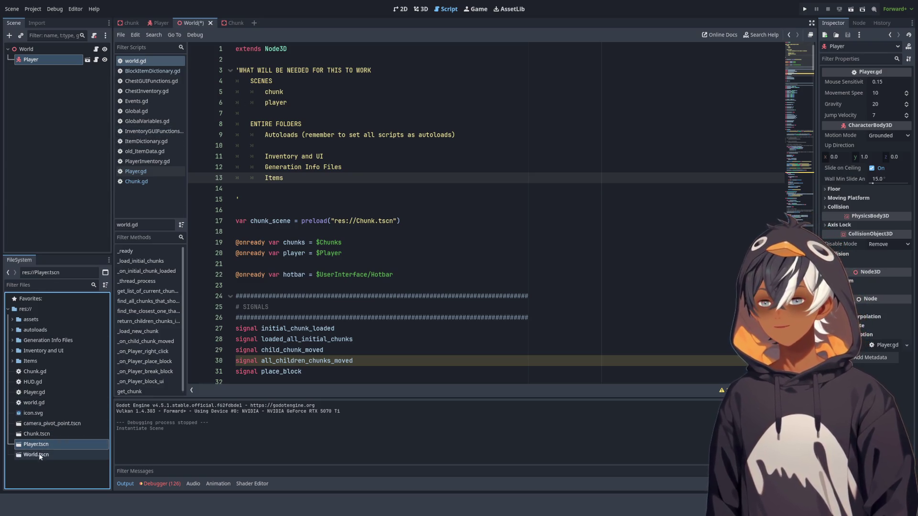
{"action": "left_click", "coordinate": [42, 46]}
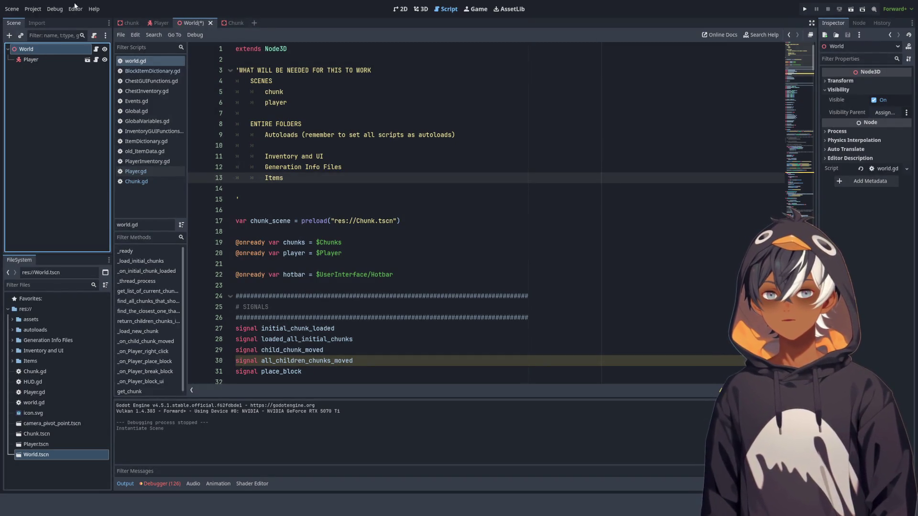
{"action": "key", "text": "ctrl+a"}
{"action": "key", "text": "Return"}
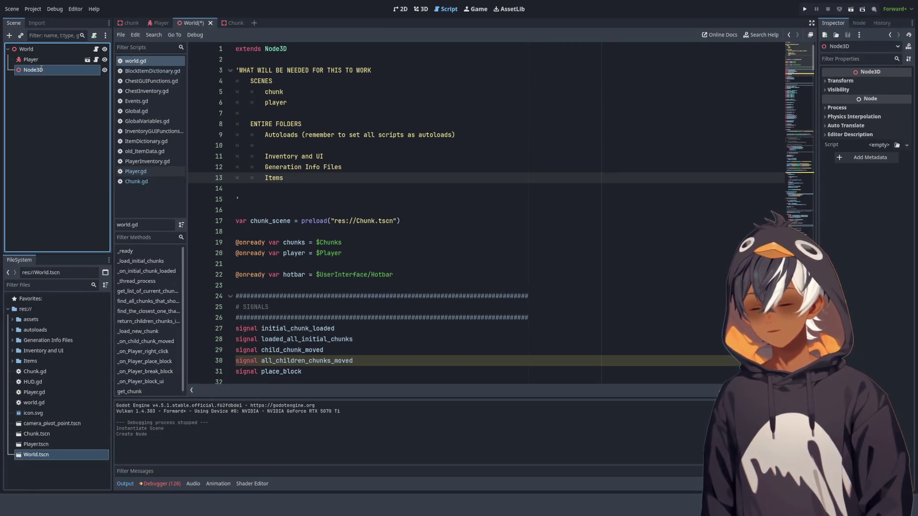
{"action": "type", "text": "Chunks"}
{"action": "key", "text": "Return"}
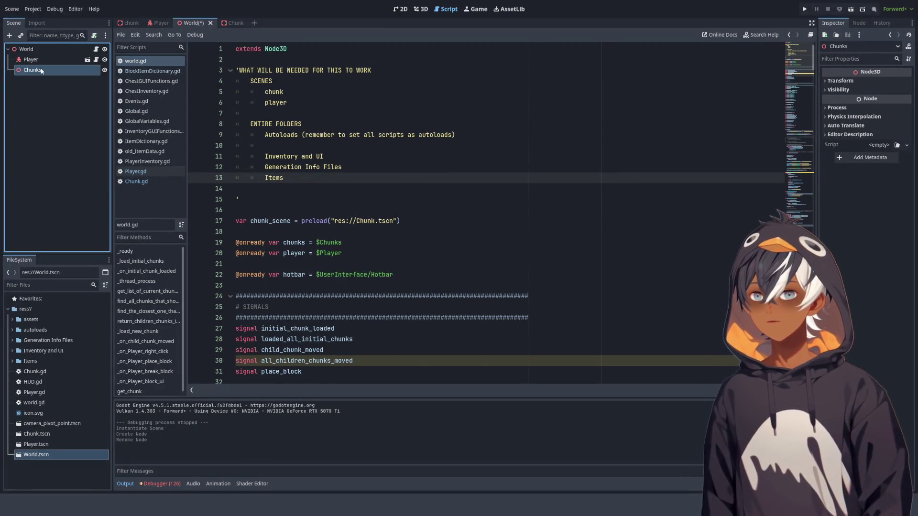
{"action": "left_click", "coordinate": [55, 52]}
{"action": "left_click", "coordinate": [421, 8]}
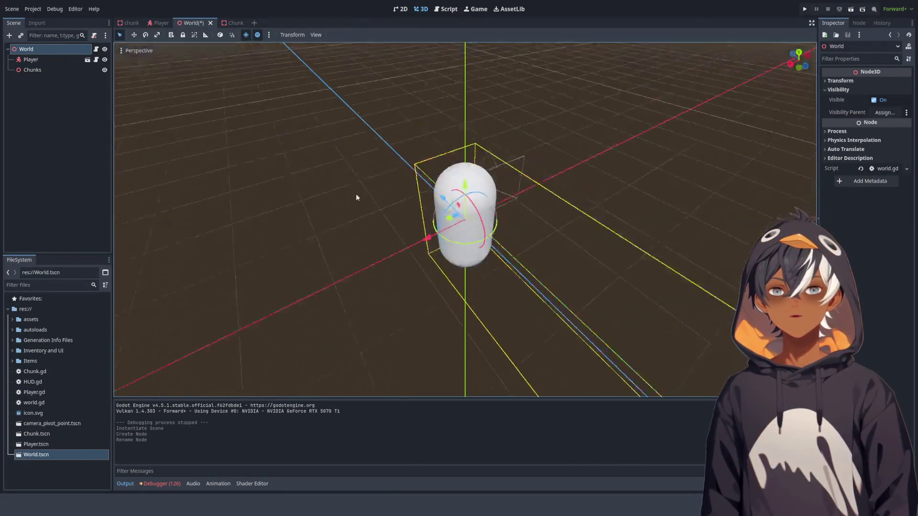
Step: Add a tilted DirectionalLight3D, then a WorldEnvironment node placed first under World
{"action": "left_click_drag", "start_coordinate": [356, 197], "coordinate": [580, 186]}
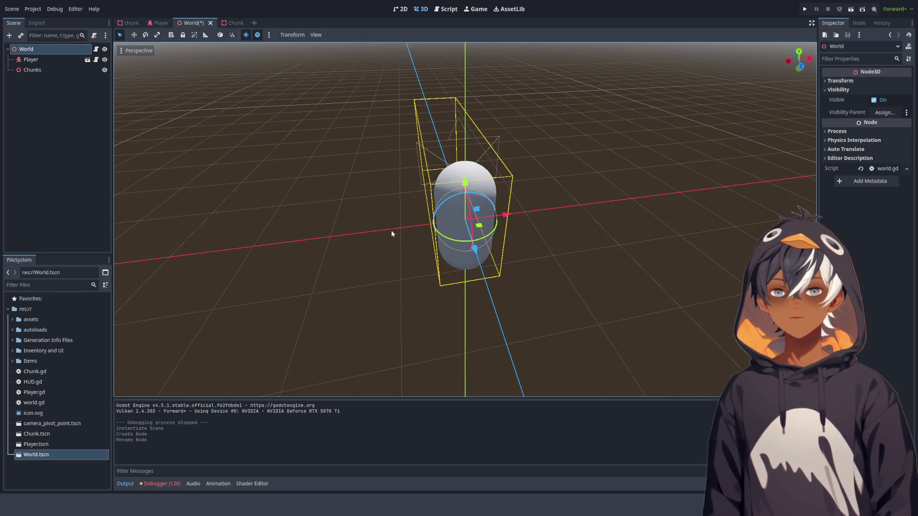
{"action": "key", "text": "ctrl+a"}
{"action": "key", "text": "KP_3"}
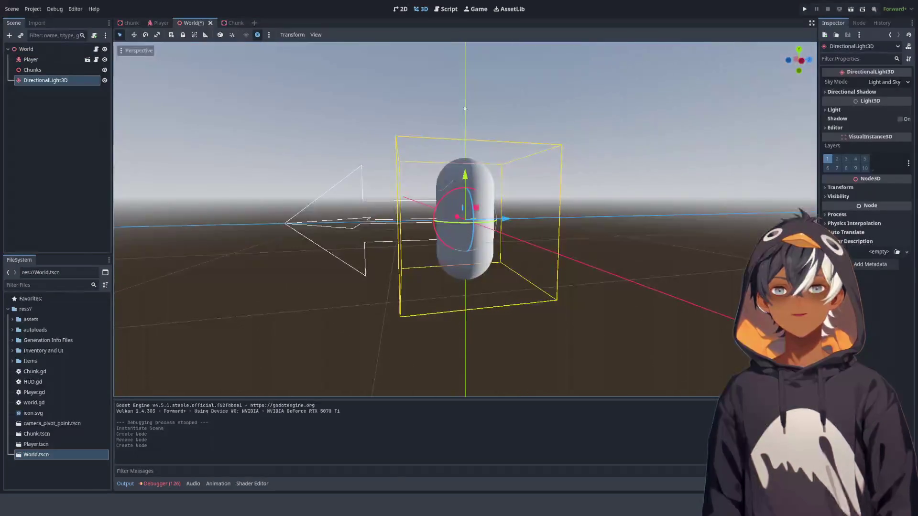
{"action": "mouse_move", "coordinate": [452, 193]}
{"action": "left_mouse_down"}
{"action": "mouse_move", "coordinate": [445, 224]}
{"action": "mouse_move", "coordinate": [458, 236]}
{"action": "mouse_move", "coordinate": [555, 195]}
{"action": "mouse_move", "coordinate": [547, 229]}
{"action": "left_mouse_up"}
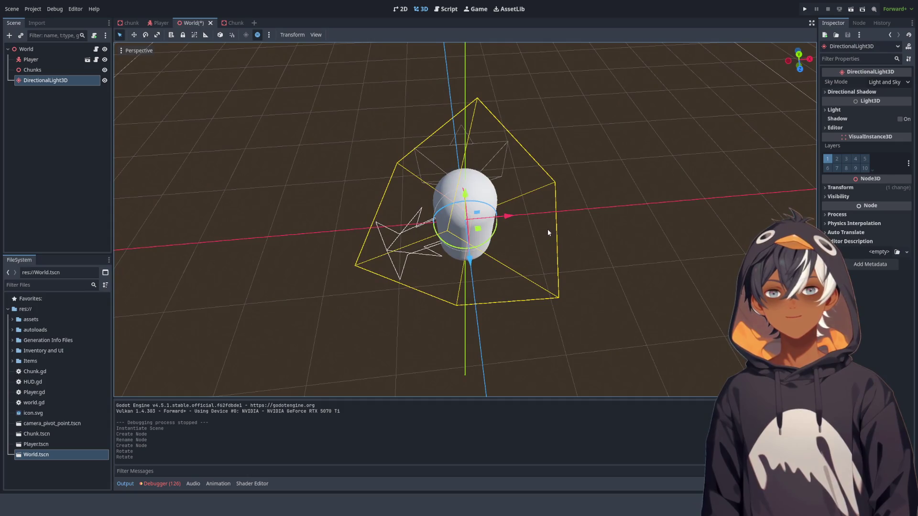
{"action": "left_click_drag", "start_coordinate": [454, 251], "coordinate": [436, 239]}
{"action": "mouse_move", "coordinate": [436, 239]}
{"action": "left_mouse_down"}
{"action": "mouse_move", "coordinate": [415, 228]}
{"action": "mouse_move", "coordinate": [414, 191]}
{"action": "left_mouse_up"}
{"action": "left_click", "coordinate": [25, 49]}
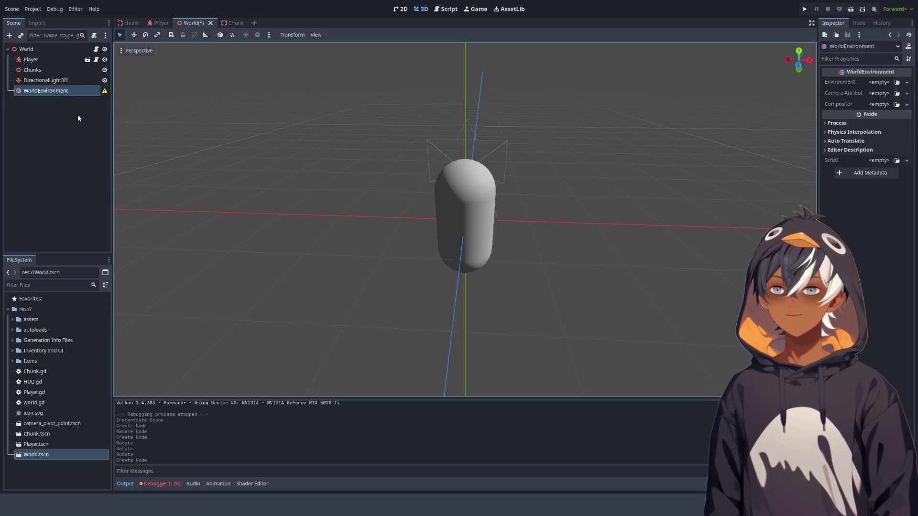
{"action": "left_click_drag", "start_coordinate": [53, 90], "coordinate": [57, 55]}
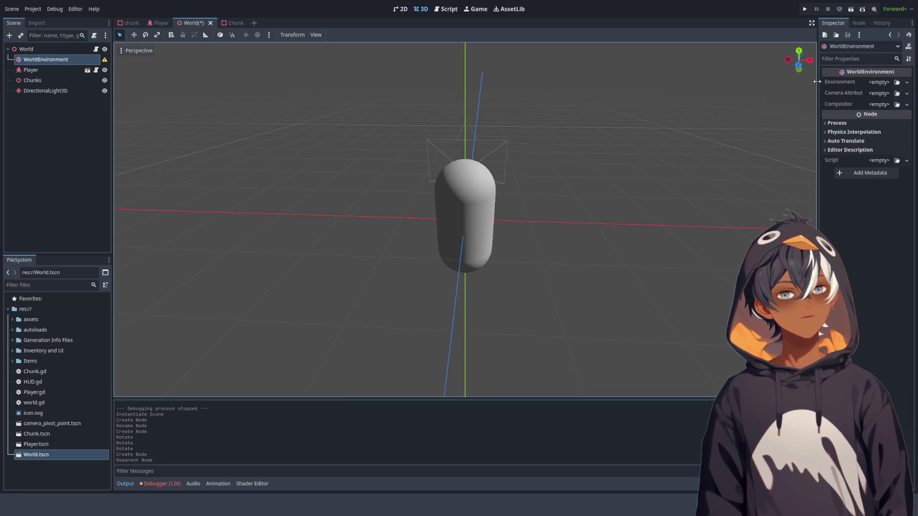
Step: Create a new Environment for WorldEnvironment and set its Background Mode to Sky
{"action": "left_click", "coordinate": [836, 82]}
{"action": "left_click", "coordinate": [839, 82]}
{"action": "left_click", "coordinate": [844, 93]}
{"action": "left_click", "coordinate": [671, 93]}
{"action": "left_click", "coordinate": [807, 105]}
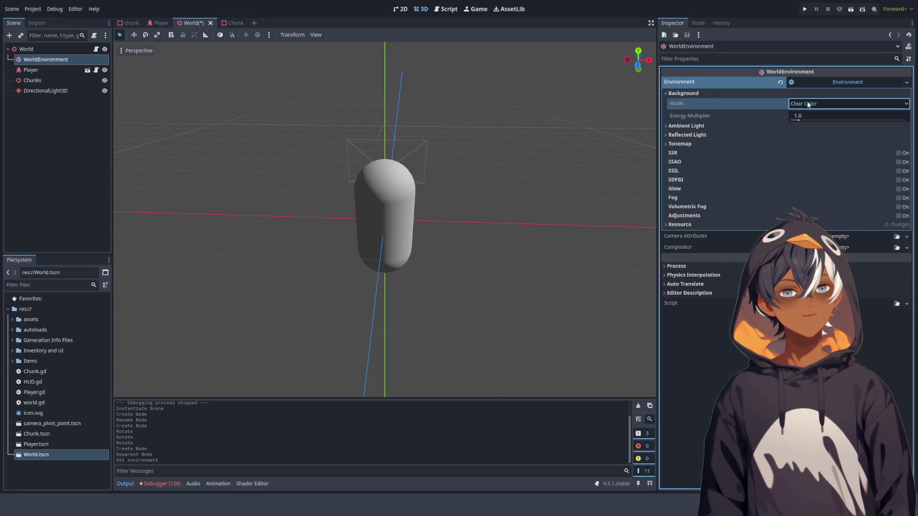
{"action": "left_click", "coordinate": [802, 134]}
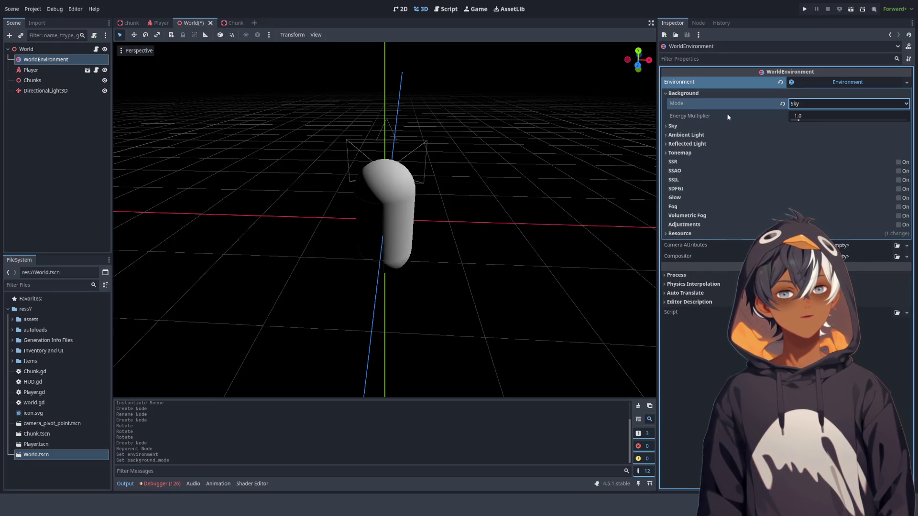
{"action": "left_click", "coordinate": [765, 125]}
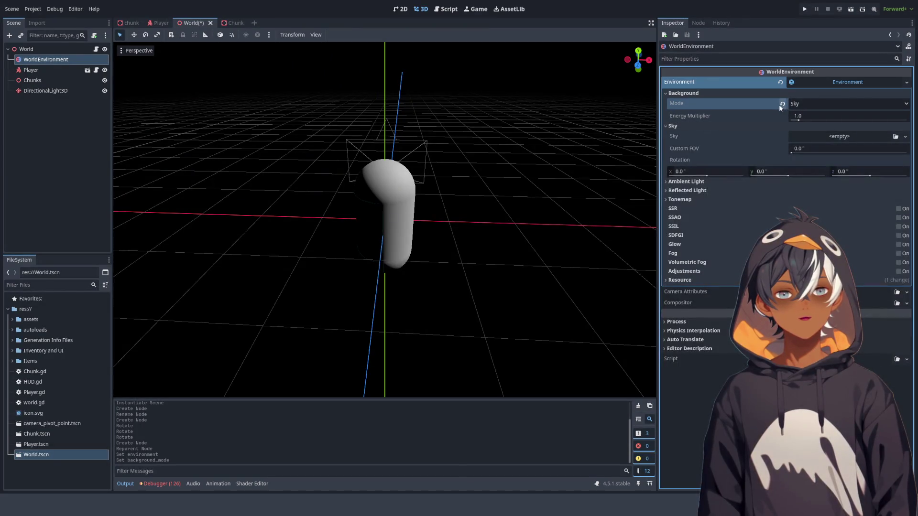
{"action": "left_click", "coordinate": [782, 104]}
{"action": "left_click", "coordinate": [802, 104]}
{"action": "left_click", "coordinate": [796, 131]}
Step: Assign a new Sky resource that uses a ProceduralSkyMaterial
{"action": "left_click", "coordinate": [822, 136]}
{"action": "left_click", "coordinate": [827, 144]}
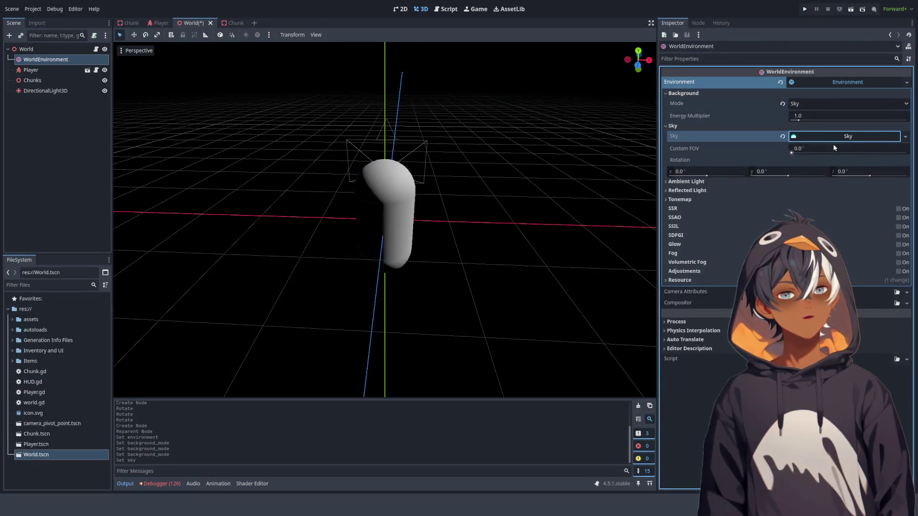
{"action": "left_click", "coordinate": [832, 138]}
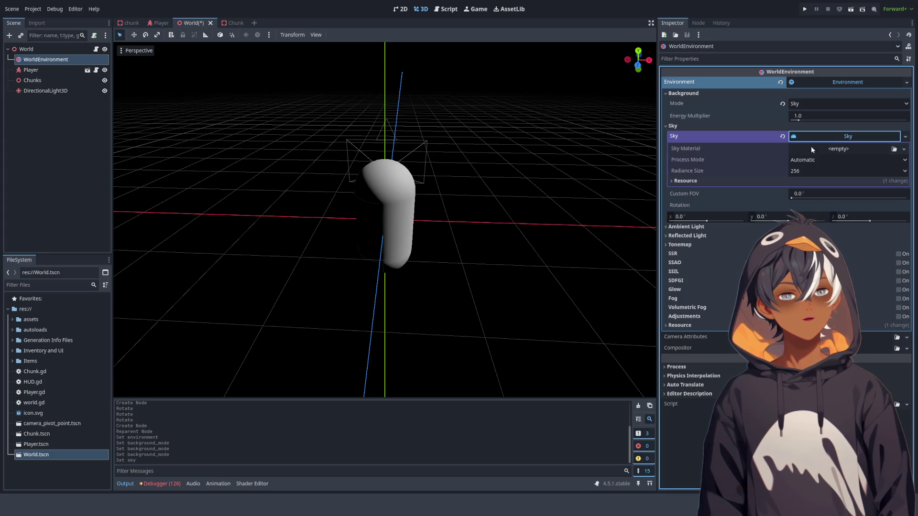
{"action": "left_click", "coordinate": [729, 149]}
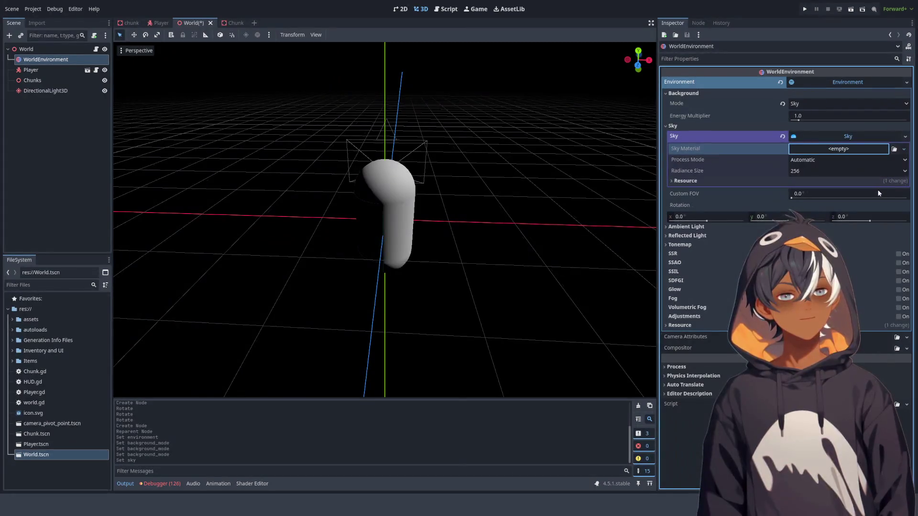
{"action": "left_click", "coordinate": [876, 183]}
Step: Orbit the widened 3D view to check the sky and grid, then save and run with F5
{"action": "mouse_move", "coordinate": [583, 156]}
{"action": "left_mouse_down"}
{"action": "mouse_move", "coordinate": [418, 180]}
{"action": "mouse_move", "coordinate": [361, 214]}
{"action": "mouse_move", "coordinate": [431, 196]}
{"action": "left_mouse_up"}
{"action": "scroll", "coordinate": [431, 196], "scroll_direction": "down", "scroll_amount": 3}
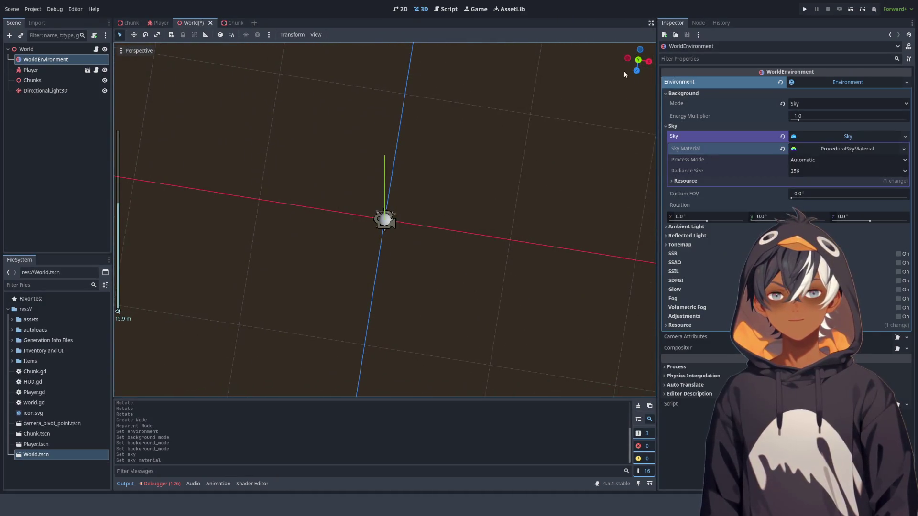
{"action": "left_click", "coordinate": [638, 60]}
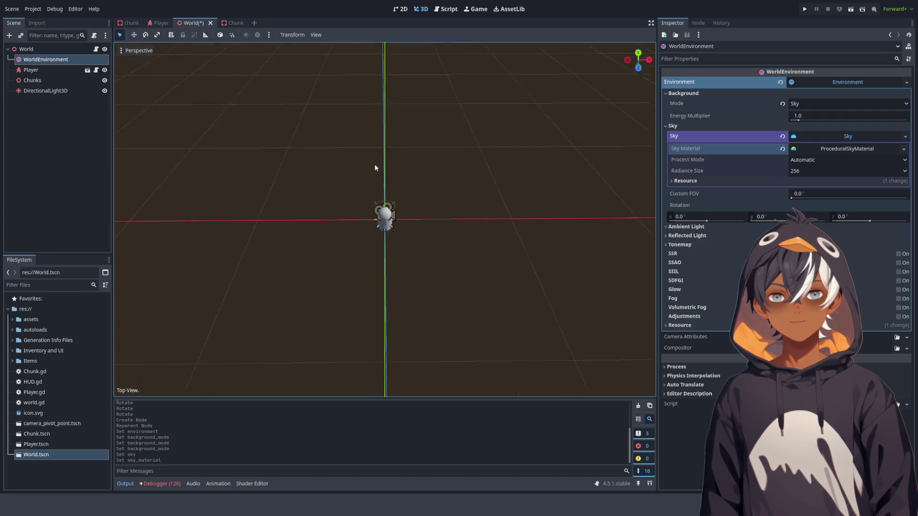
{"action": "left_click_drag", "start_coordinate": [375, 172], "coordinate": [379, 130]}
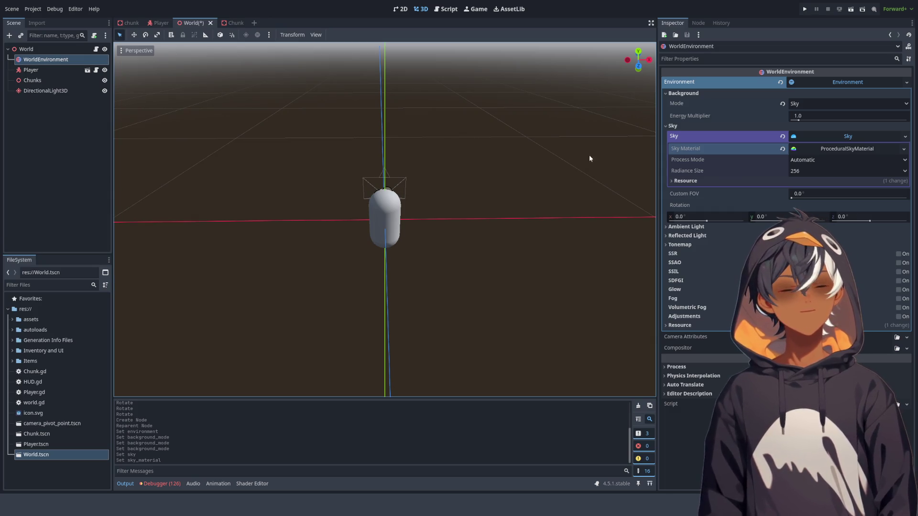
{"action": "left_click_drag", "start_coordinate": [656, 136], "coordinate": [739, 124]}
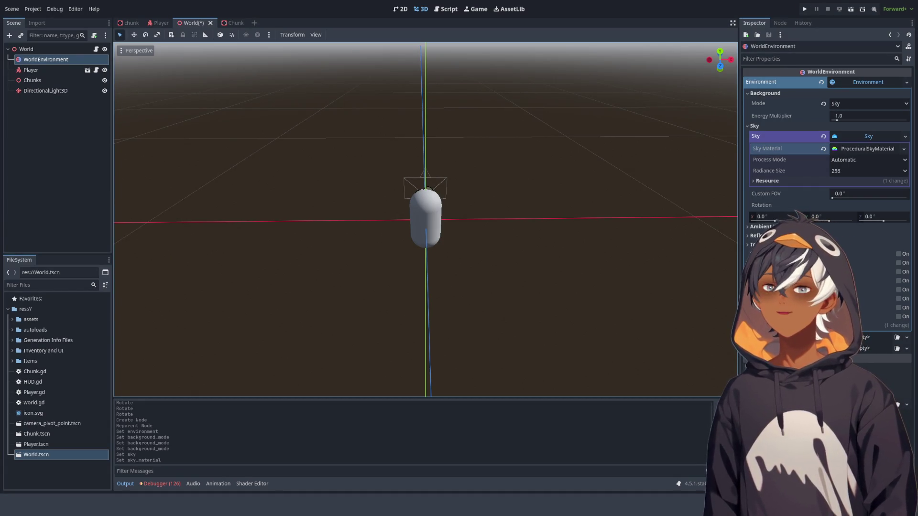
{"action": "mouse_move", "coordinate": [393, 221]}
{"action": "left_mouse_down"}
{"action": "mouse_move", "coordinate": [465, 168]}
{"action": "mouse_move", "coordinate": [483, 230]}
{"action": "mouse_move", "coordinate": [514, 265]}
{"action": "left_mouse_up"}
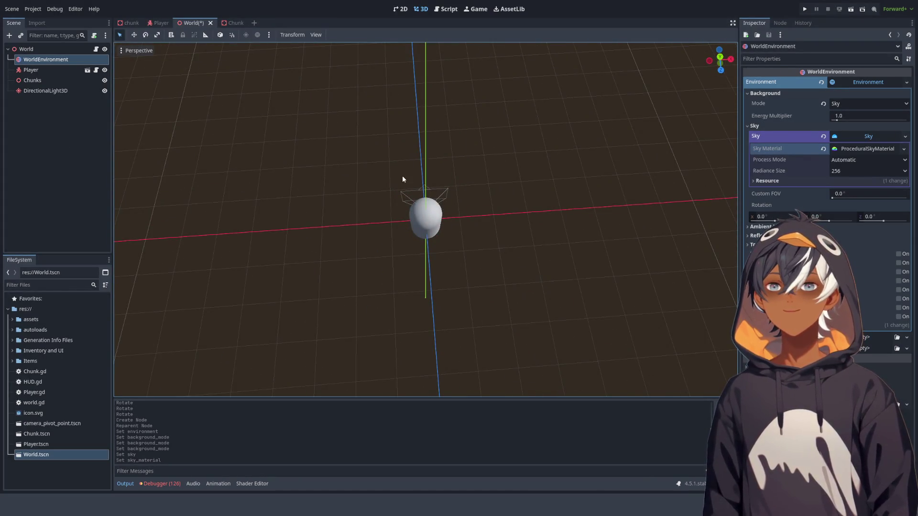
{"action": "key", "text": "F5"}
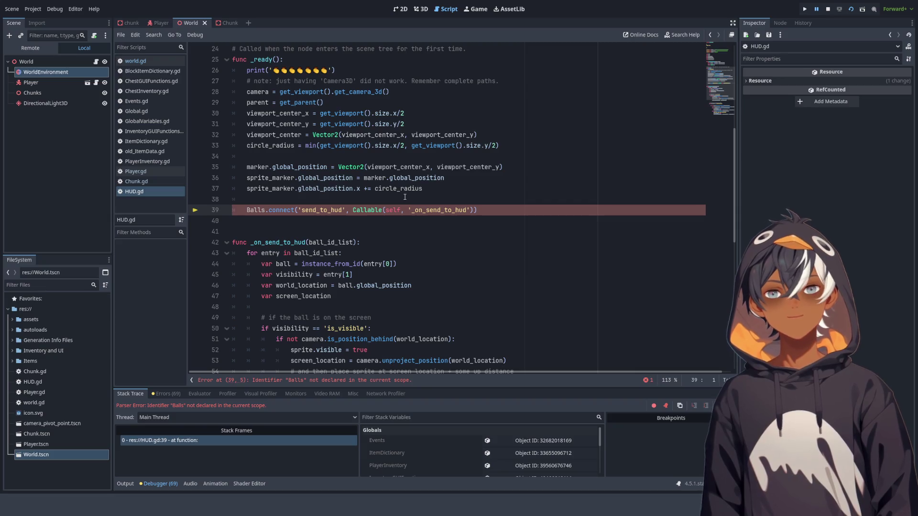
Step: Review the HUD.gd code around the undeclared Balls error, including the line 66 string
{"action": "scroll", "coordinate": [399, 191], "scroll_direction": "up", "scroll_amount": 7}
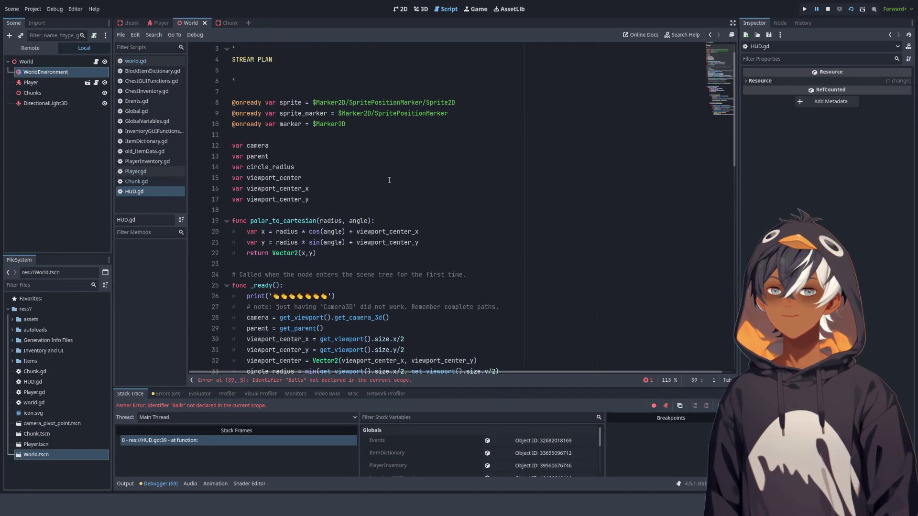
{"action": "scroll", "coordinate": [334, 191], "scroll_direction": "down", "scroll_amount": 9}
{"action": "mouse_move", "coordinate": [371, 253]}
{"action": "left_mouse_down"}
{"action": "mouse_move", "coordinate": [354, 210]}
{"action": "mouse_move", "coordinate": [387, 81]}
{"action": "left_mouse_up"}
{"action": "scroll", "coordinate": [458, 239], "scroll_direction": "down", "scroll_amount": 8}
{"action": "scroll", "coordinate": [458, 240], "scroll_direction": "up", "scroll_amount": 4}
{"action": "scroll", "coordinate": [459, 241], "scroll_direction": "down", "scroll_amount": 2}
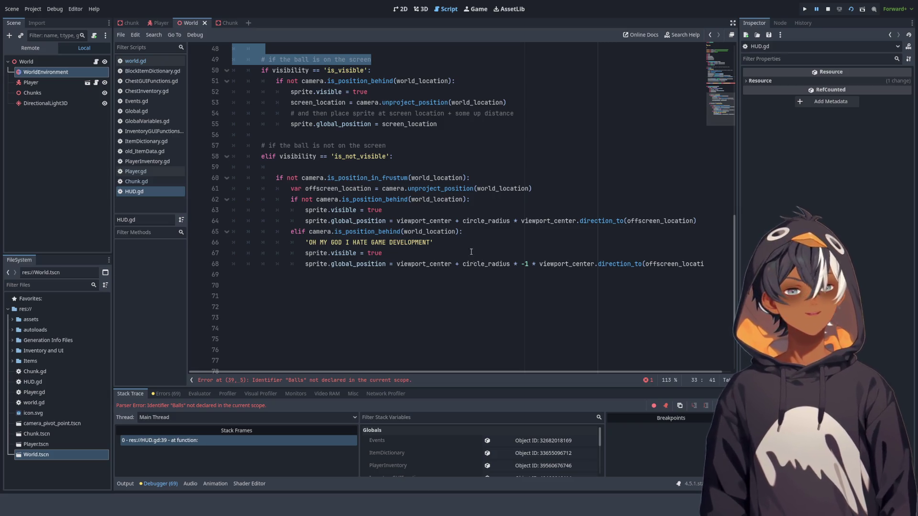
{"action": "scroll", "coordinate": [347, 247], "scroll_direction": "up", "scroll_amount": 5, "text": "ctrl"}
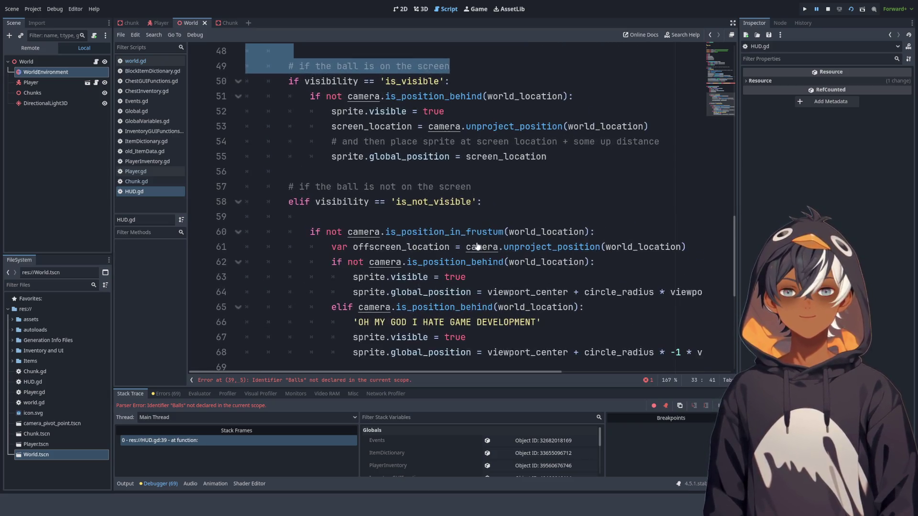
{"action": "scroll", "coordinate": [406, 196], "scroll_direction": "up", "scroll_amount": 5, "text": "ctrl"}
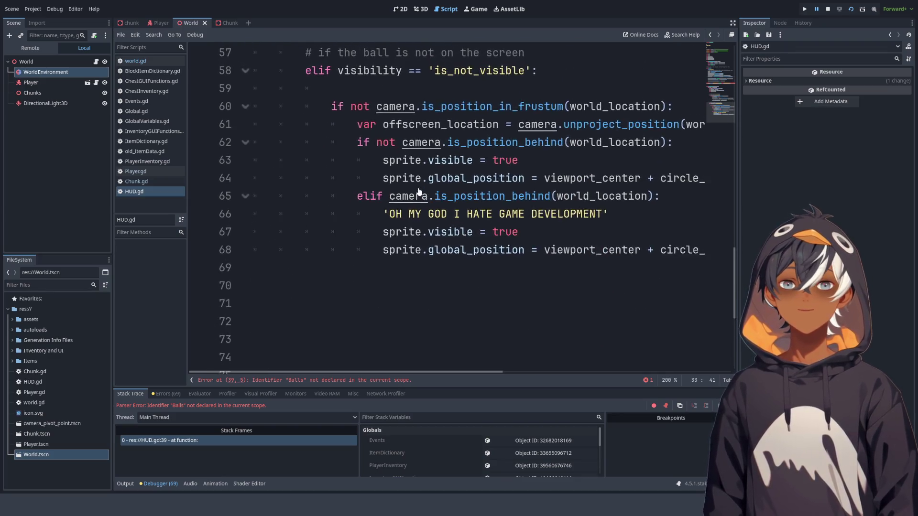
{"action": "scroll", "coordinate": [359, 372], "scroll_direction": "right", "scroll_amount": 3}
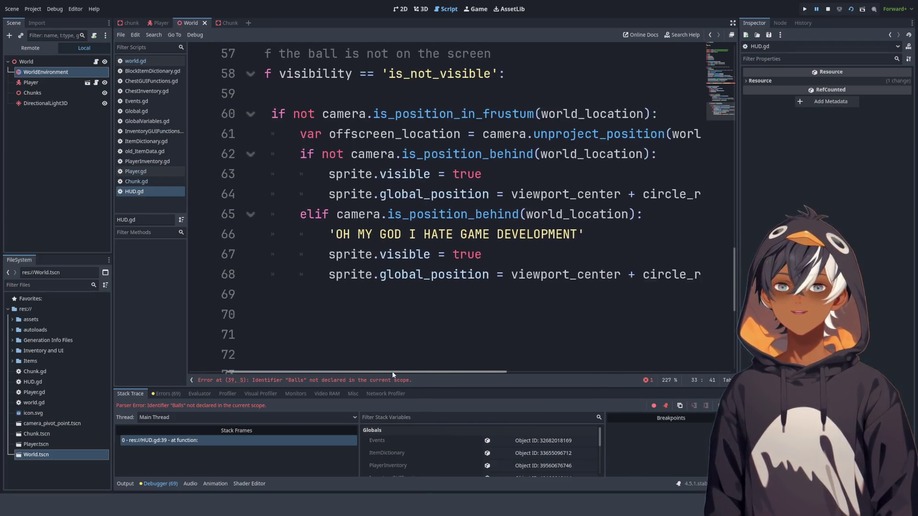
{"action": "left_click", "coordinate": [326, 234]}
{"action": "left_click_drag", "start_coordinate": [325, 234], "coordinate": [595, 228]}
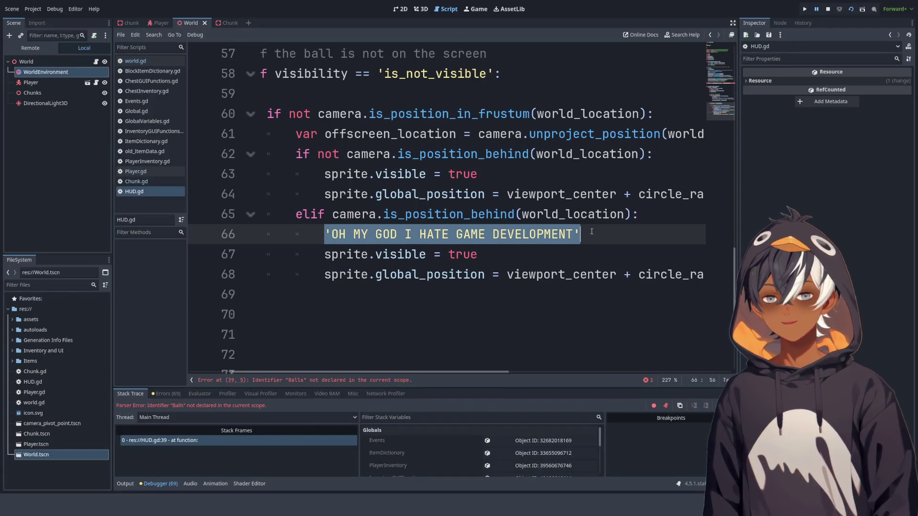
{"action": "left_click", "coordinate": [592, 231]}
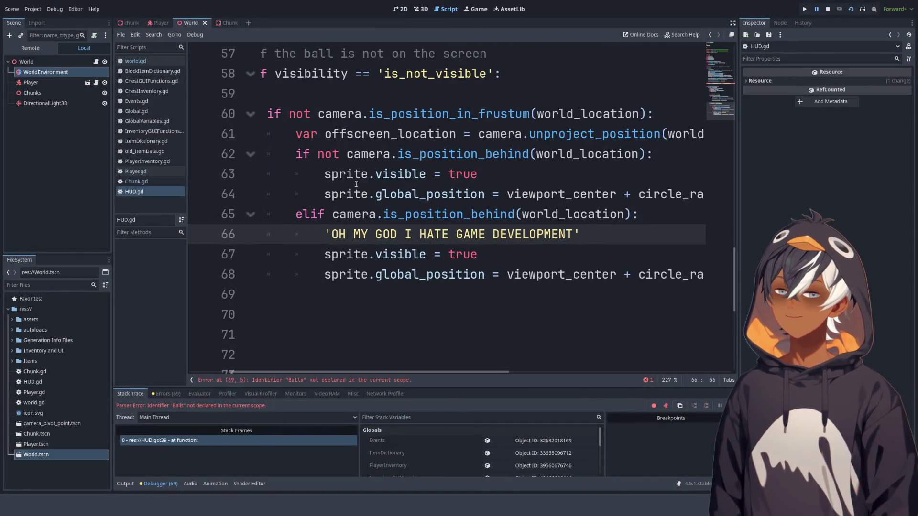
Step: Open the Player scene and select its HUD node
{"action": "scroll", "coordinate": [429, 165], "scroll_direction": "down", "scroll_amount": 5, "text": "ctrl"}
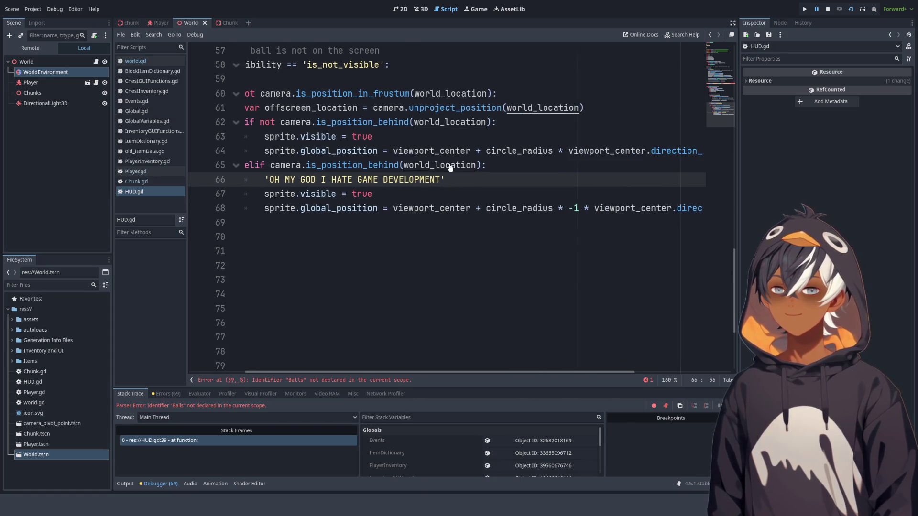
{"action": "scroll", "coordinate": [449, 166], "scroll_direction": "down", "scroll_amount": 3, "text": "ctrl"}
{"action": "scroll", "coordinate": [450, 167], "scroll_direction": "up", "scroll_amount": 5}
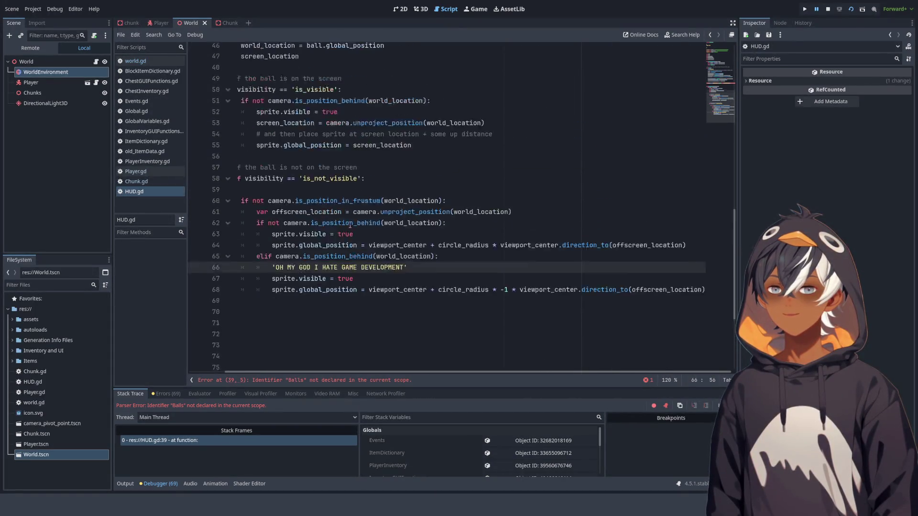
{"action": "left_click", "coordinate": [88, 82]}
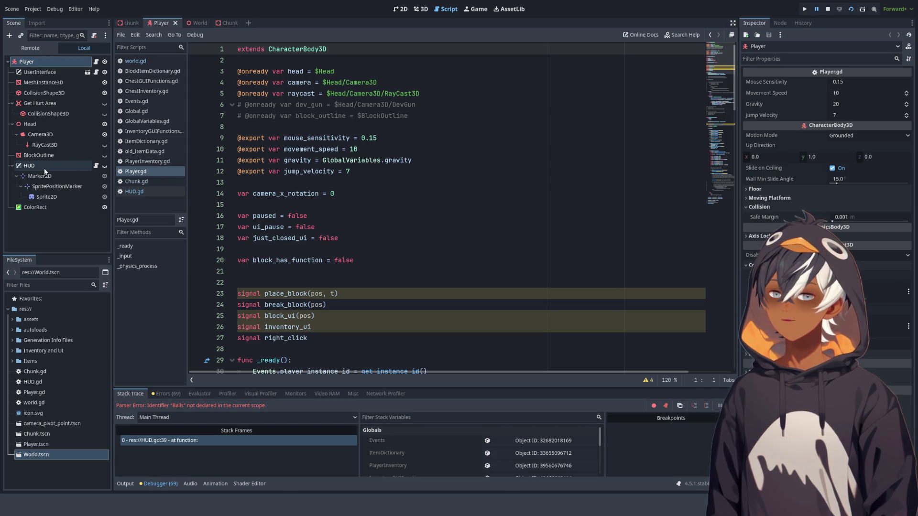
{"action": "left_click", "coordinate": [85, 165]}
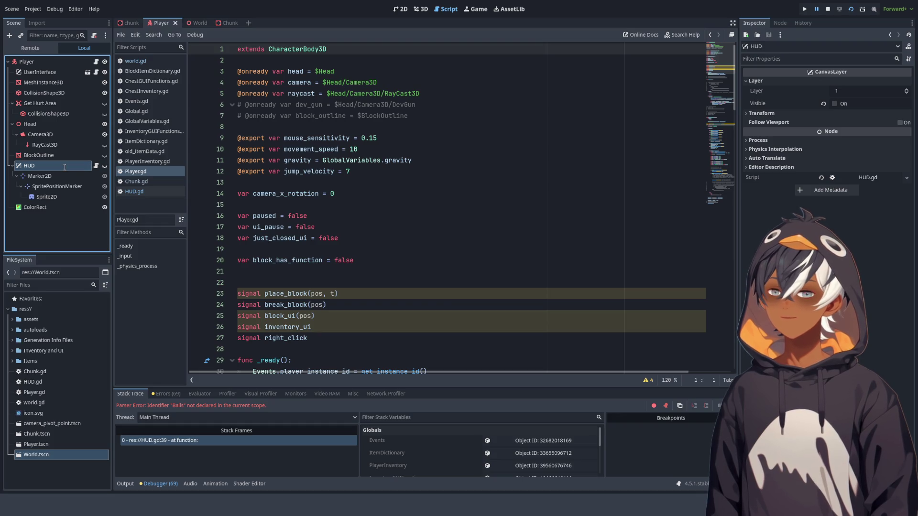
Step: Detach HUD.gd from the Player's HUD node and go back to the World scene
{"action": "left_click", "coordinate": [98, 35]}
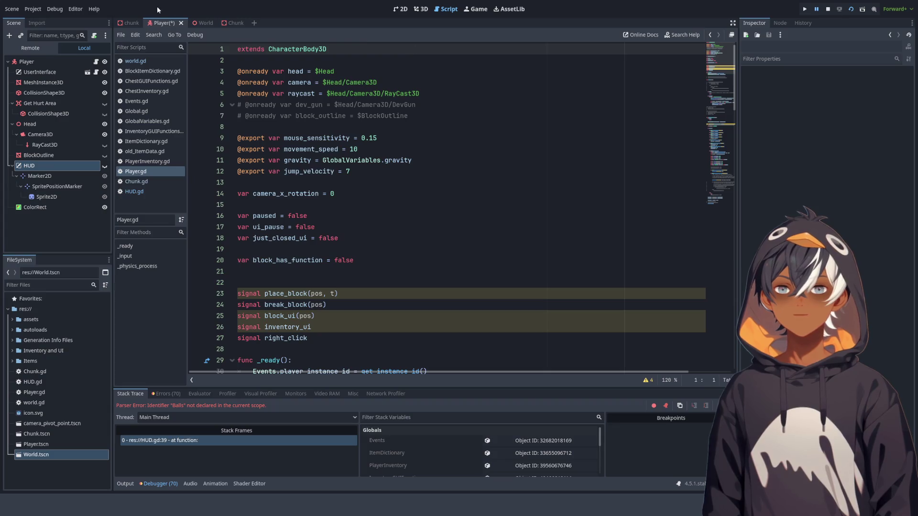
{"action": "left_click", "coordinate": [196, 23]}
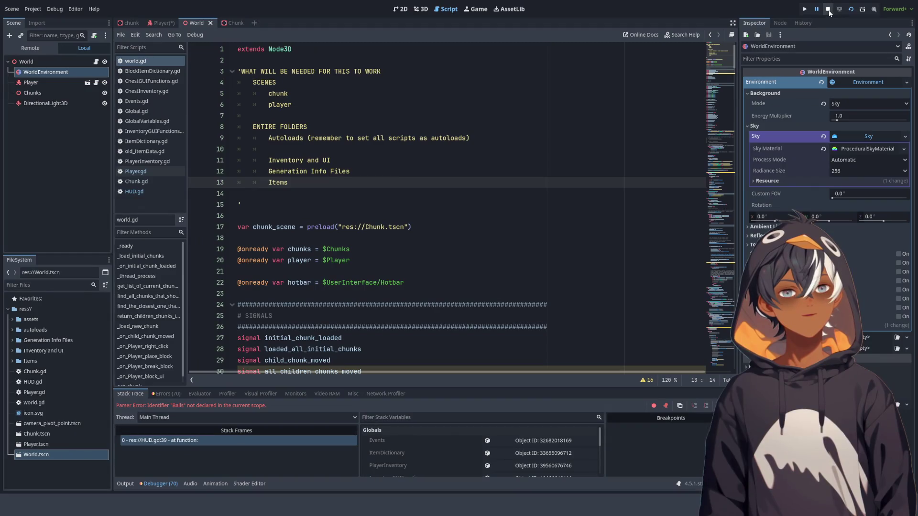
Step: Save the Player changes, run the project and then the current scene, stopping each with F8
{"action": "left_click", "coordinate": [851, 9]}
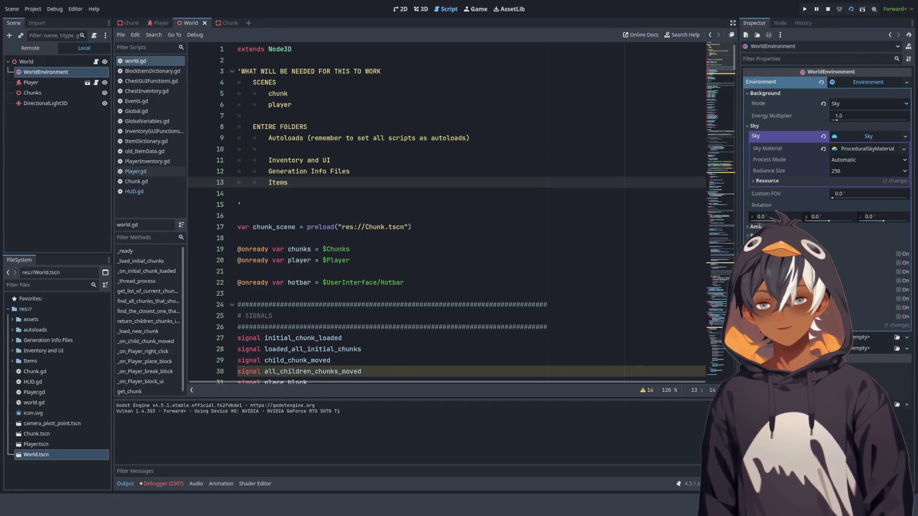
{"action": "key", "text": "F8"}
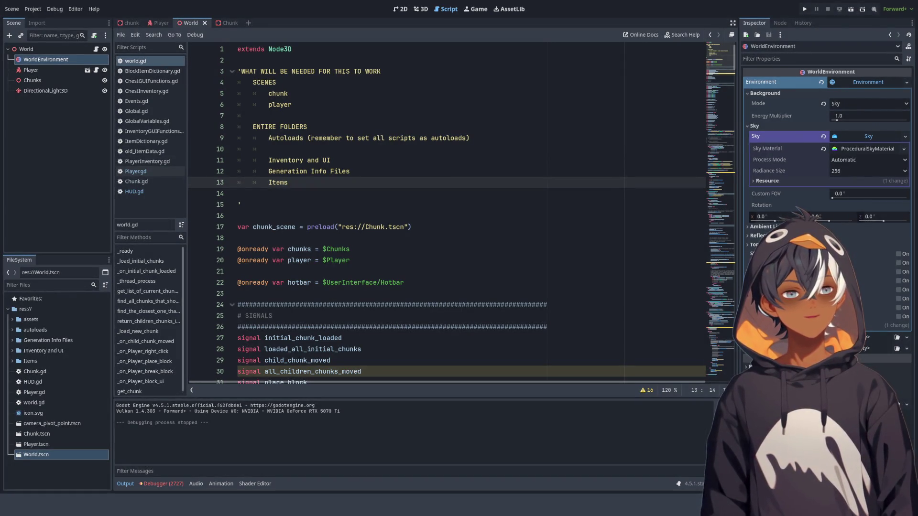
{"action": "left_click", "coordinate": [851, 9]}
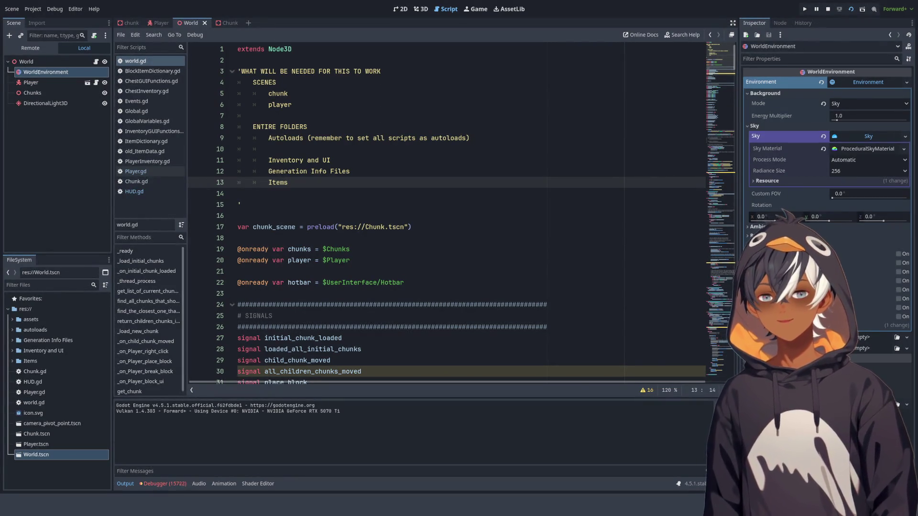
{"action": "key", "text": "F8"}
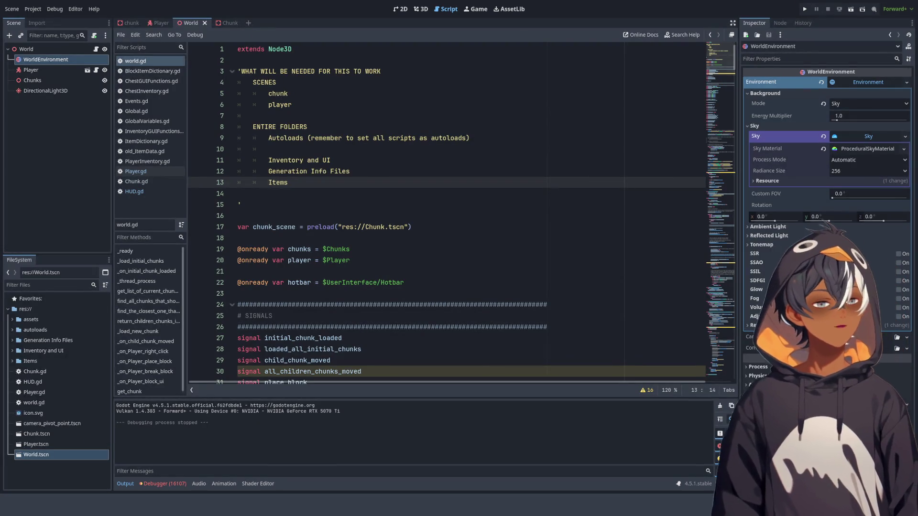
{"action": "key", "text": "F6"}
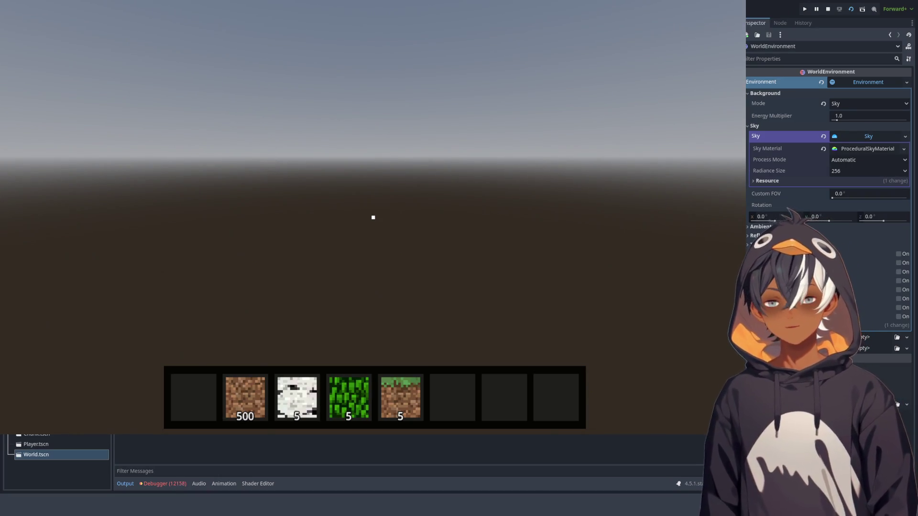
{"action": "key", "text": "F8"}
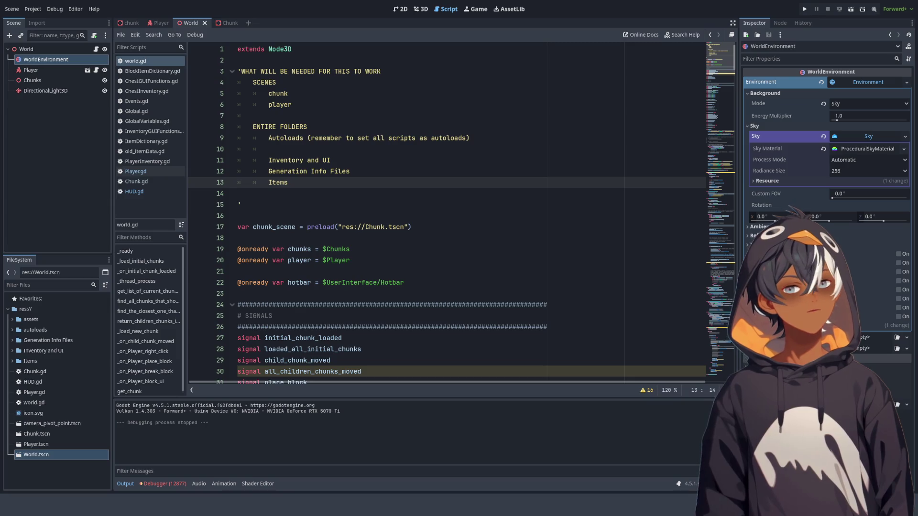
{"action": "key", "text": "F5"}
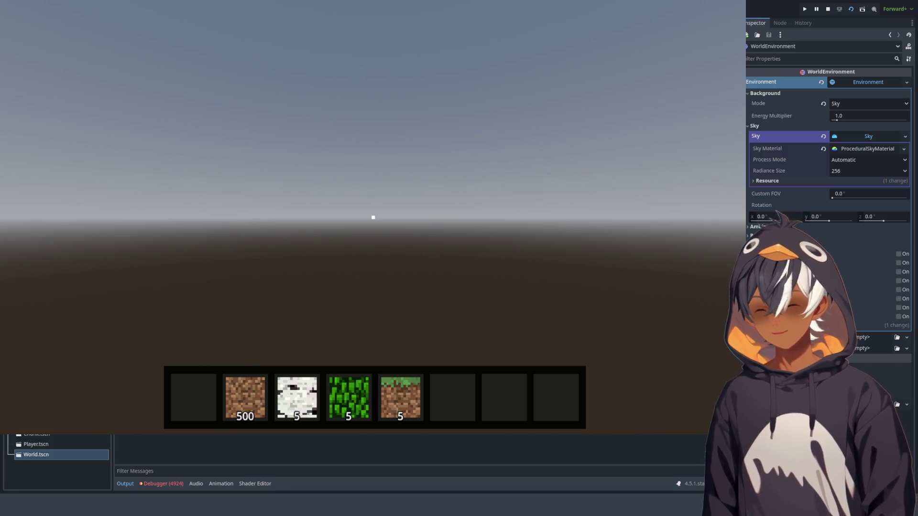
{"action": "mouse_move", "coordinate": [373, 218]}
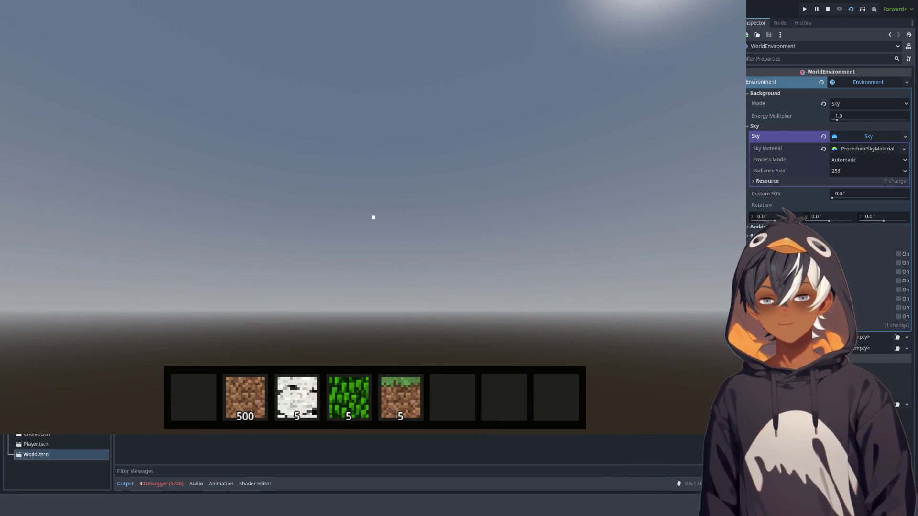
{"action": "key", "text": "F8"}
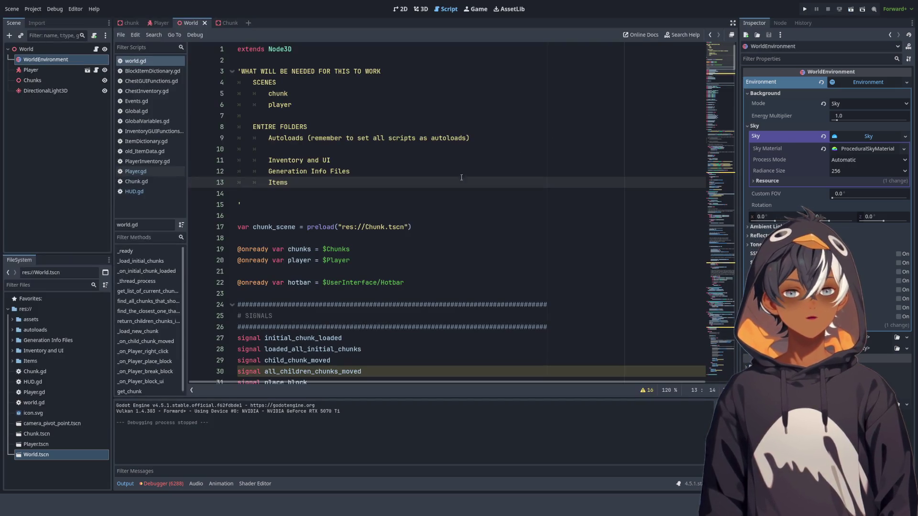
{"action": "left_click", "coordinate": [173, 484]}
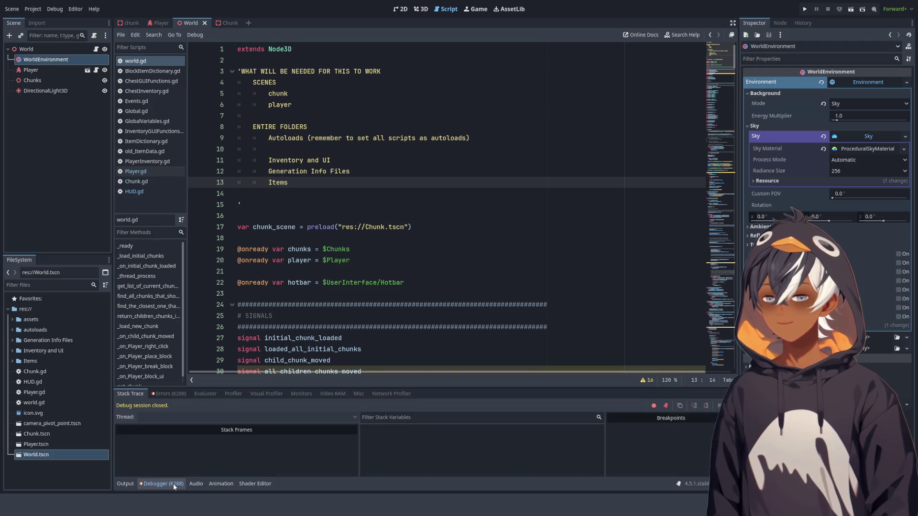
Step: Show an enlarged debugger Errors list and jump to world.gd line 138
{"action": "left_click", "coordinate": [175, 395]}
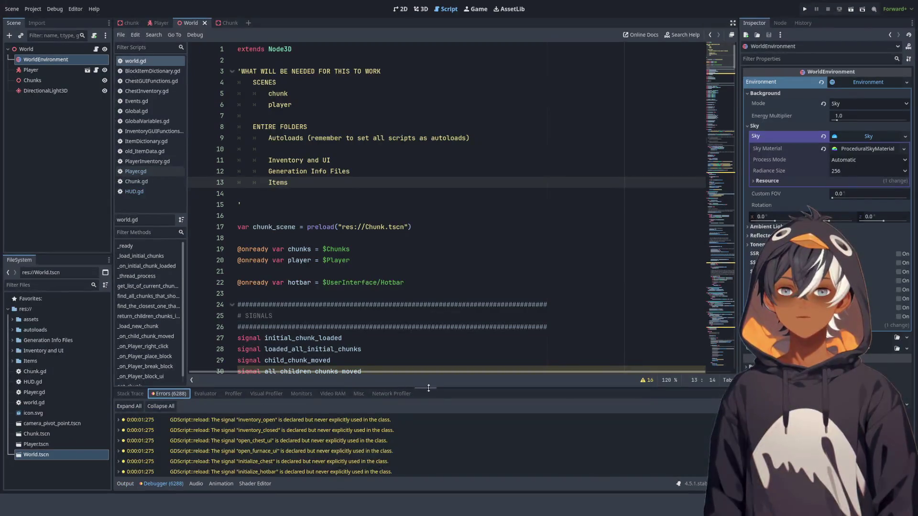
{"action": "left_click_drag", "start_coordinate": [428, 386], "coordinate": [433, 125]}
{"action": "scroll", "coordinate": [437, 246], "scroll_direction": "down", "scroll_amount": 10}
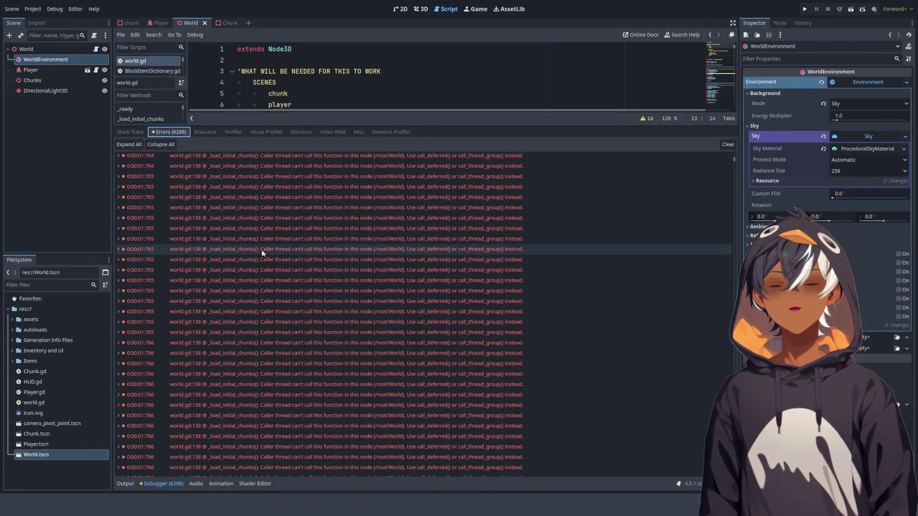
{"action": "double_click", "coordinate": [326, 206]}
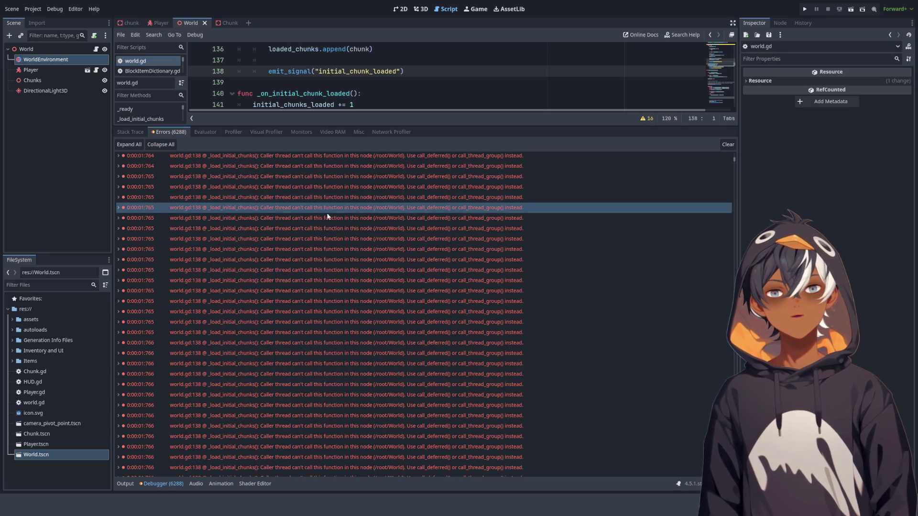
Step: Inspect several of the repeated world.gd:138 thread-call error entries
{"action": "left_click", "coordinate": [329, 365]}
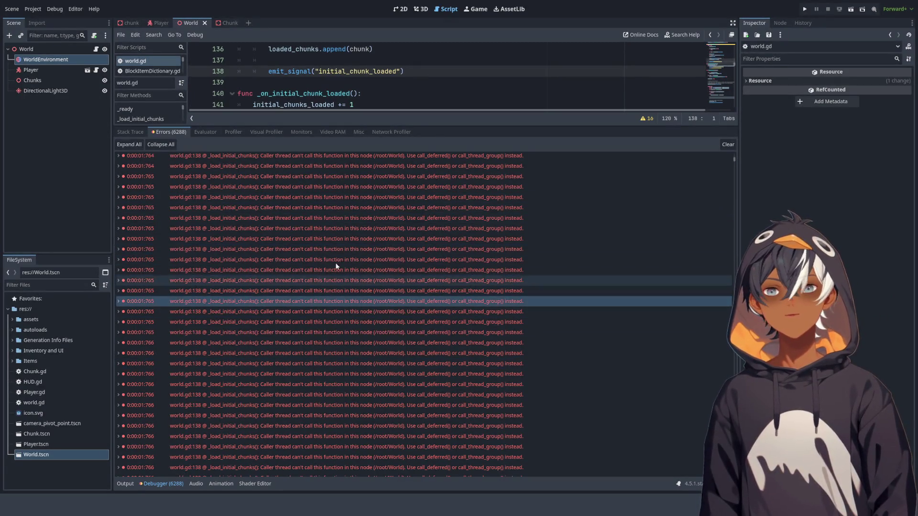
{"action": "left_click", "coordinate": [394, 218]}
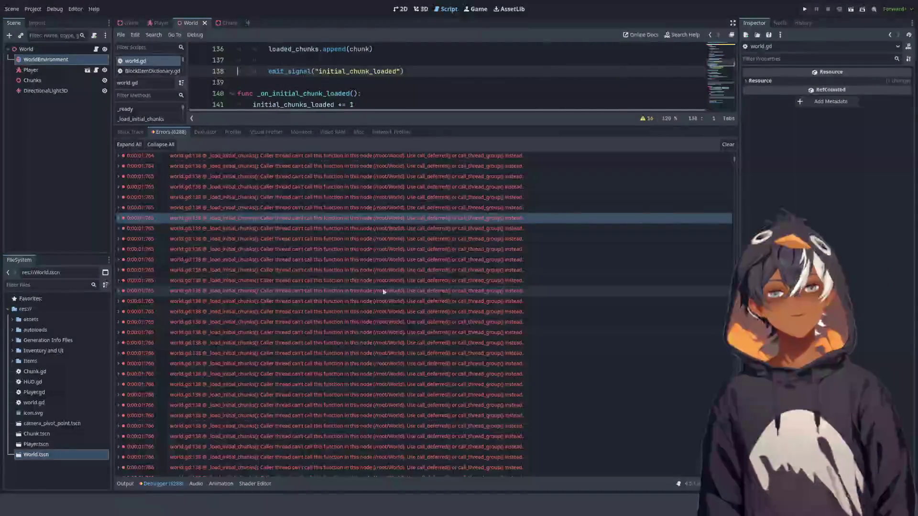
{"action": "left_click", "coordinate": [343, 290]}
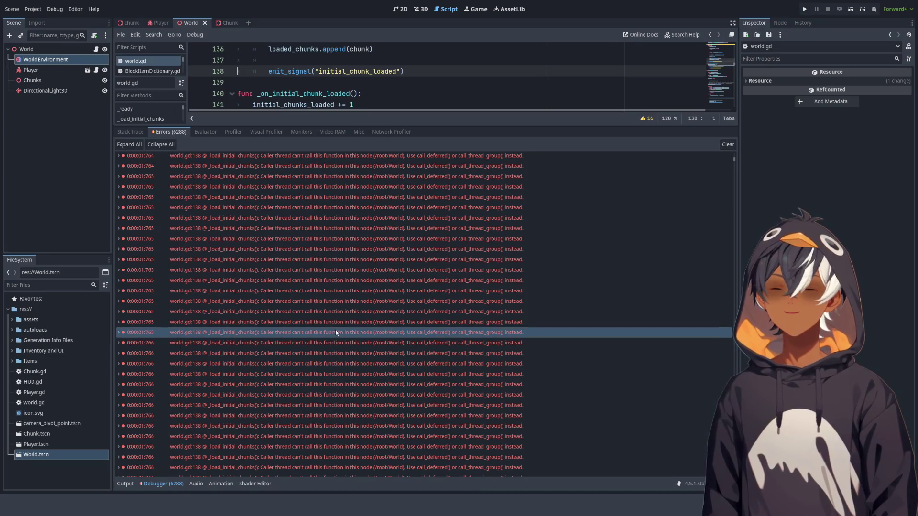
{"action": "left_click", "coordinate": [363, 218]}
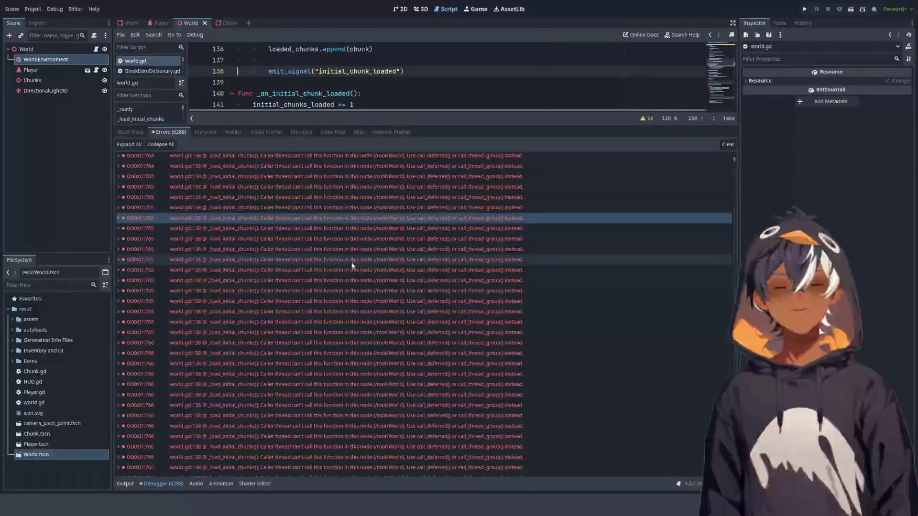
{"action": "left_click", "coordinate": [404, 301]}
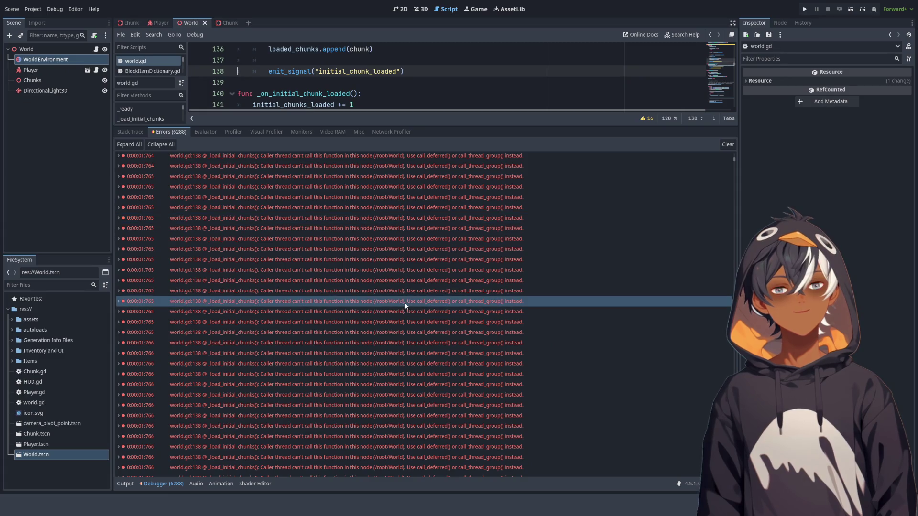
{"action": "left_click", "coordinate": [403, 341]}
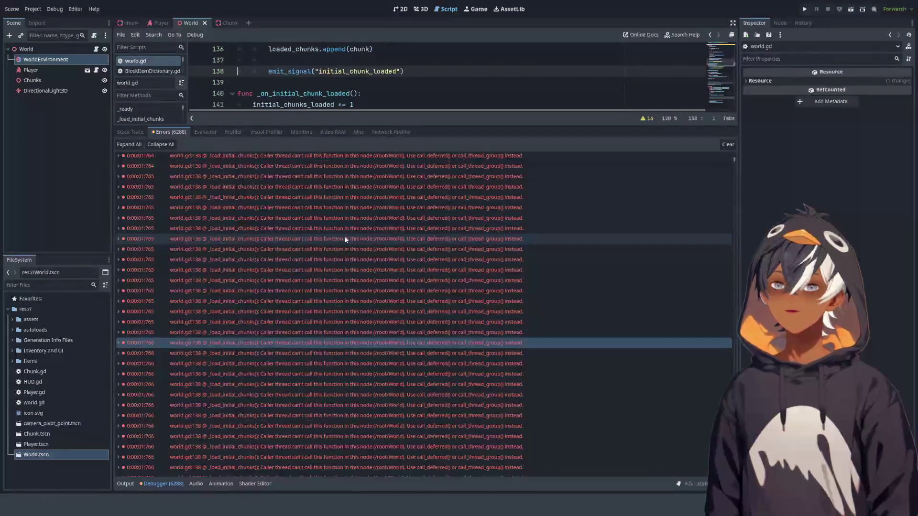
{"action": "scroll", "coordinate": [344, 236], "scroll_direction": "down", "scroll_amount": 5}
Step: Review the Player.gd errors for missing InputMap actions like Jump, then enlarge the code editor
{"action": "left_click", "coordinate": [326, 262]}
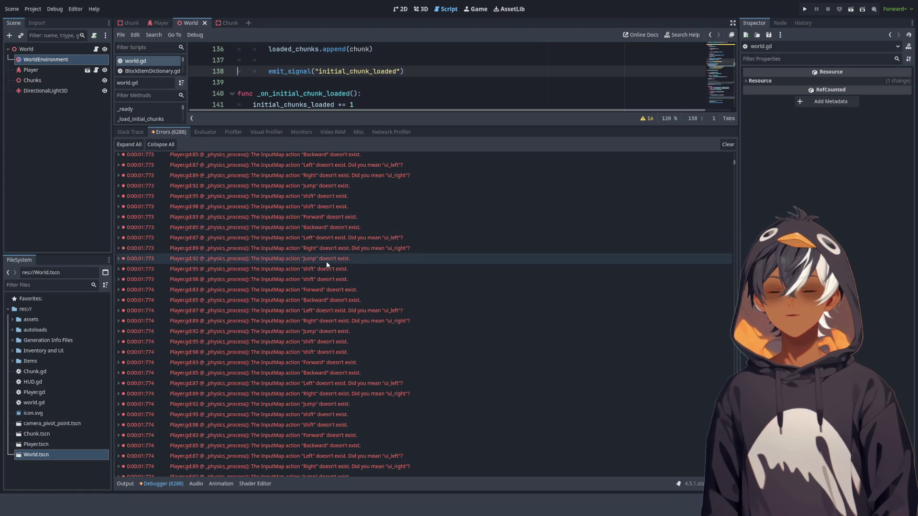
{"action": "scroll", "coordinate": [326, 261], "scroll_direction": "up", "scroll_amount": 2}
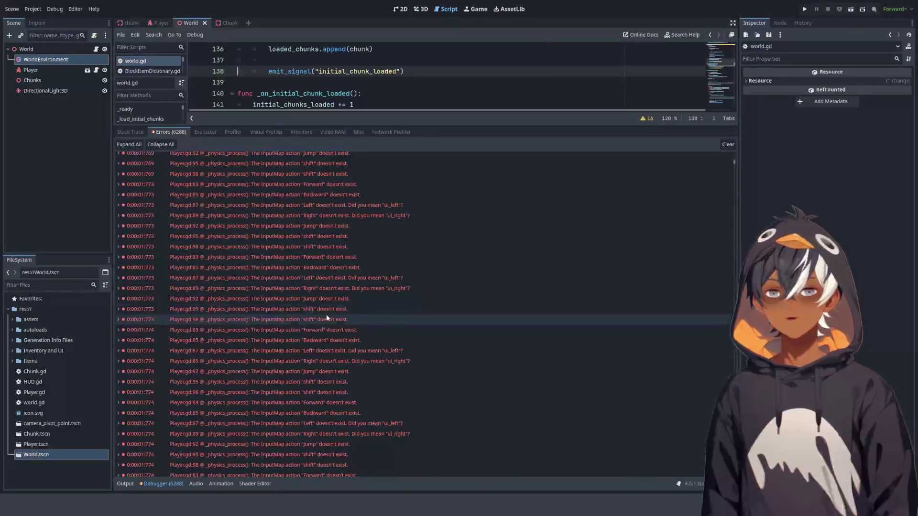
{"action": "scroll", "coordinate": [323, 312], "scroll_direction": "up", "scroll_amount": 5}
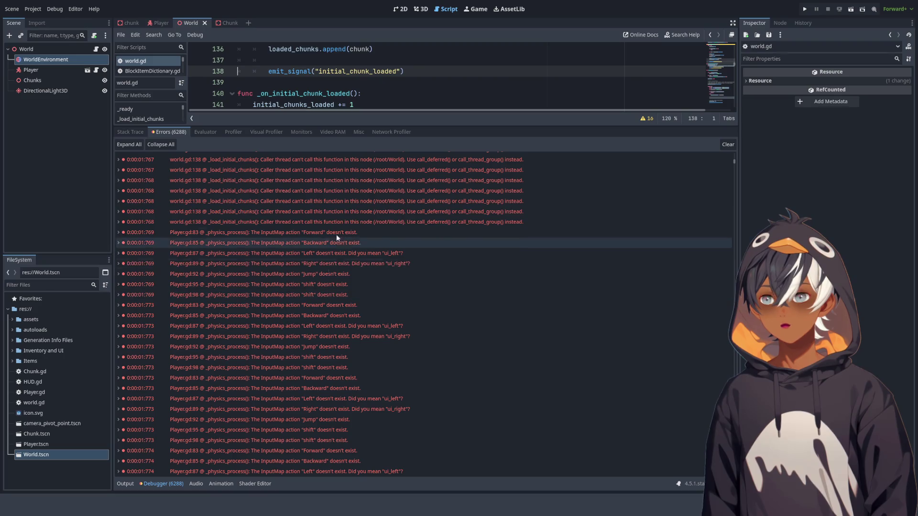
{"action": "scroll", "coordinate": [340, 374], "scroll_direction": "down", "scroll_amount": 3}
{"action": "scroll", "coordinate": [340, 375], "scroll_direction": "down", "scroll_amount": 10}
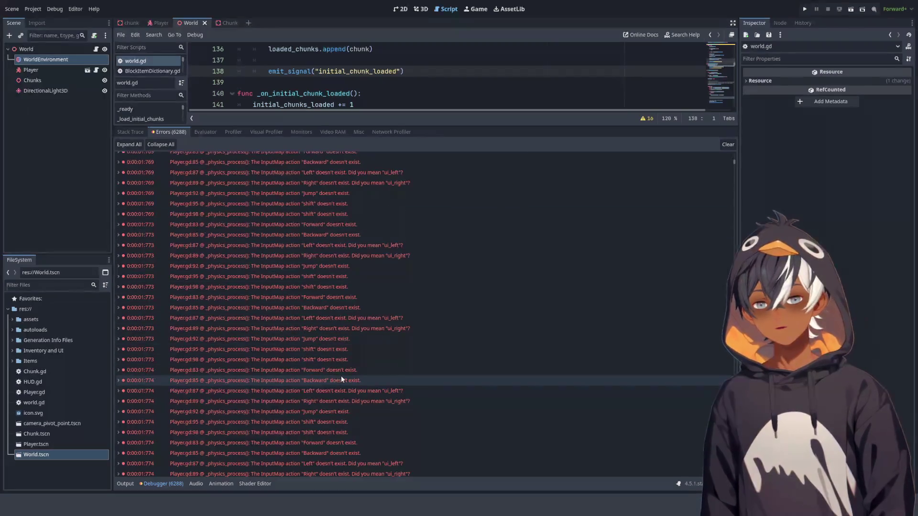
{"action": "scroll", "coordinate": [367, 334], "scroll_direction": "down", "scroll_amount": 15}
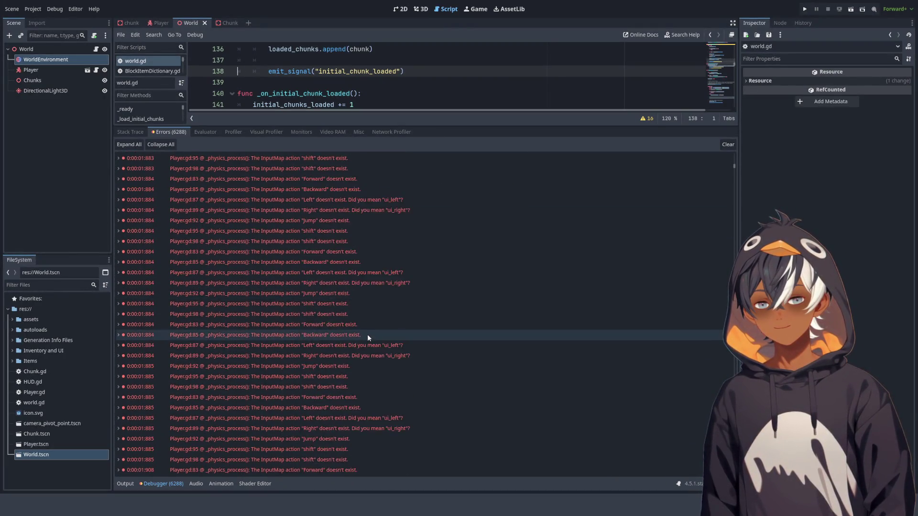
{"action": "scroll", "coordinate": [369, 327], "scroll_direction": "down", "scroll_amount": 15}
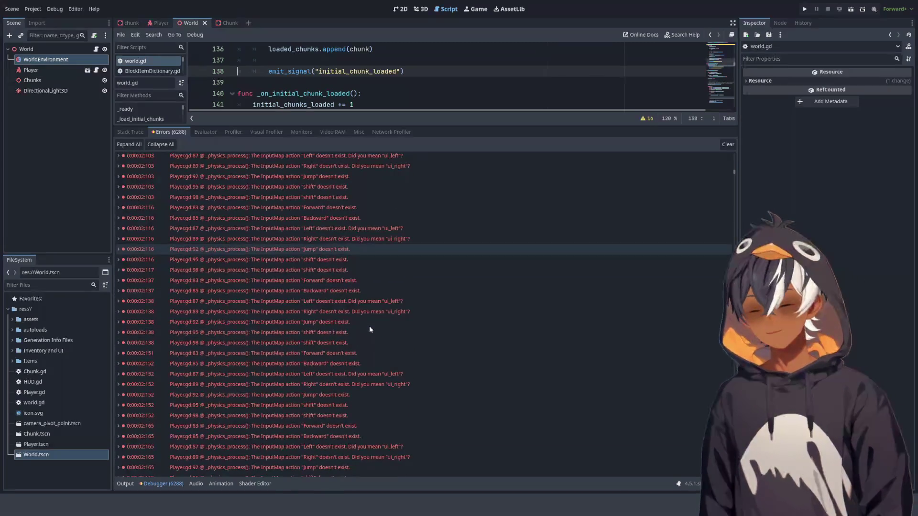
{"action": "scroll", "coordinate": [379, 321], "scroll_direction": "down", "scroll_amount": 20}
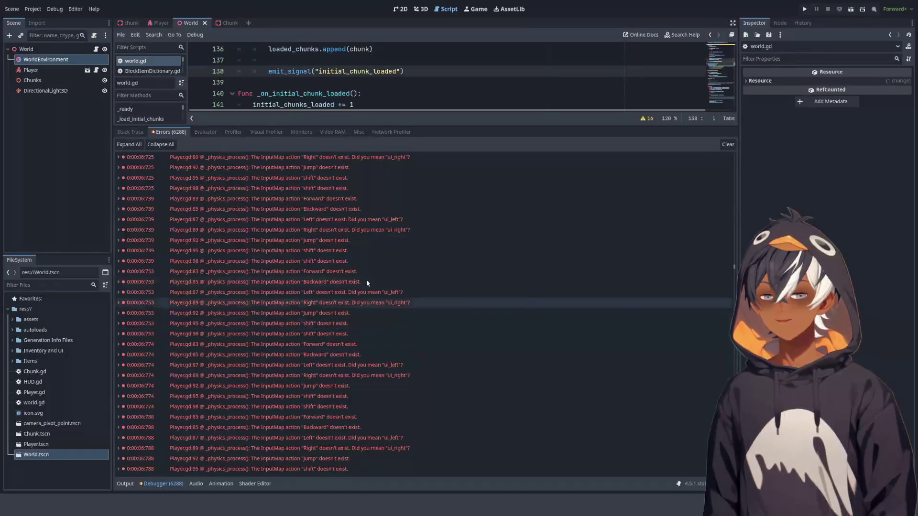
{"action": "scroll", "coordinate": [330, 234], "scroll_direction": "up", "scroll_amount": 3}
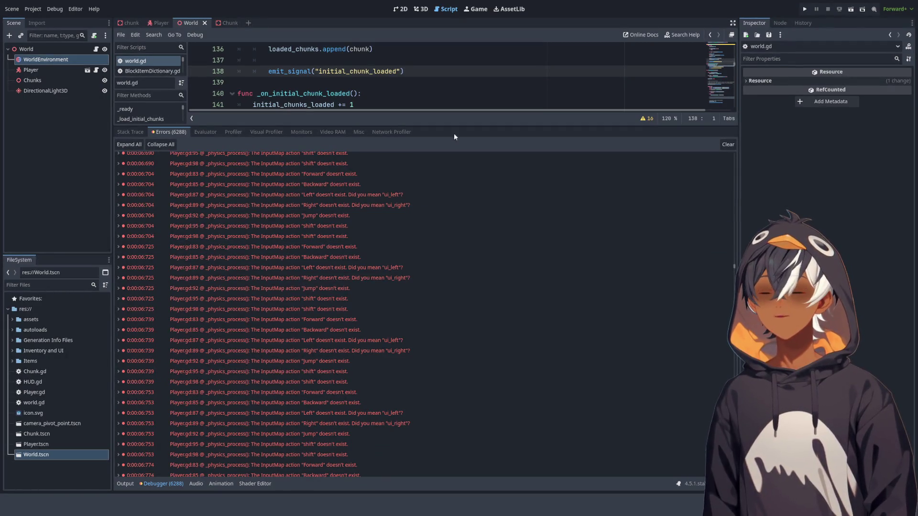
{"action": "left_click_drag", "start_coordinate": [433, 126], "coordinate": [432, 388]}
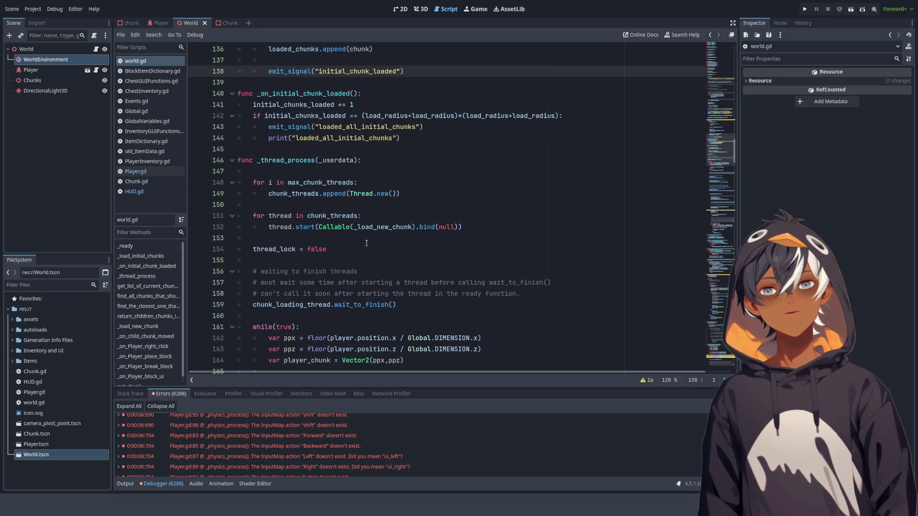
Step: Collapse the bottom debugger panel and read through world.gd's chunk-threading code
{"action": "left_click", "coordinate": [125, 483]}
{"action": "left_click", "coordinate": [125, 484]}
{"action": "scroll", "coordinate": [440, 255], "scroll_direction": "down", "scroll_amount": 4}
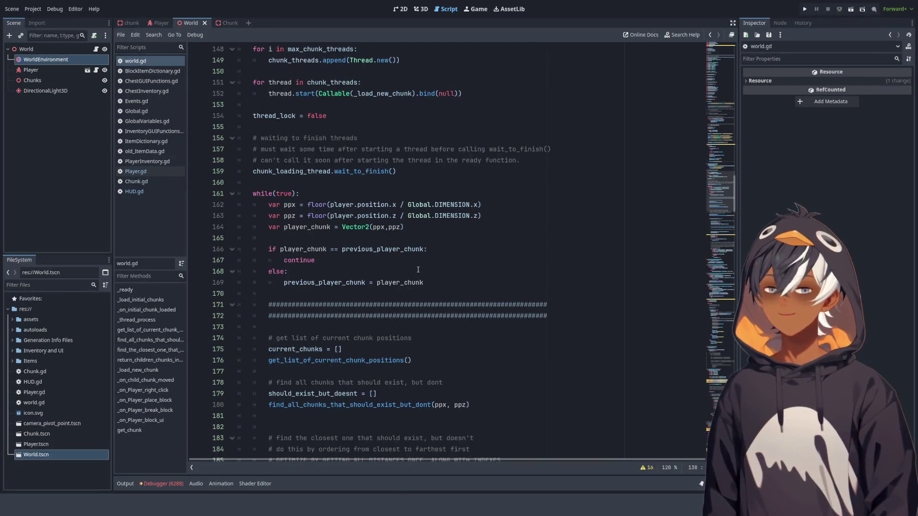
{"action": "scroll", "coordinate": [418, 271], "scroll_direction": "down", "scroll_amount": 5}
{"action": "scroll", "coordinate": [420, 258], "scroll_direction": "up", "scroll_amount": 6}
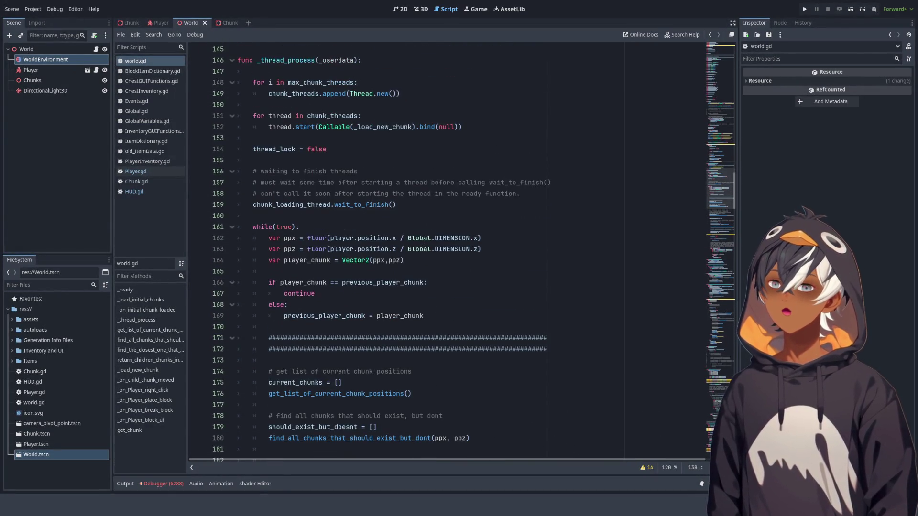
{"action": "scroll", "coordinate": [428, 237], "scroll_direction": "up", "scroll_amount": 9}
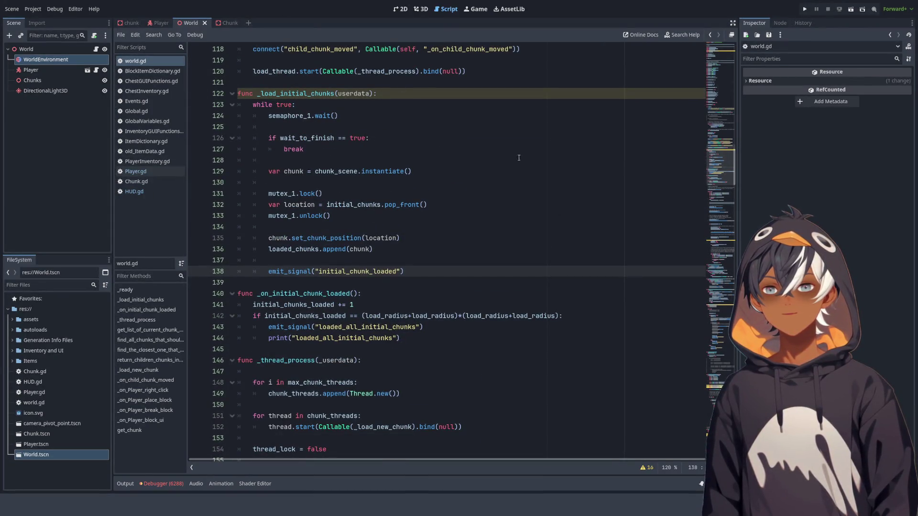
Step: Switch to the Player scene and scroll Player.gd to its _input function
{"action": "left_click", "coordinate": [87, 70]}
{"action": "scroll", "coordinate": [403, 190], "scroll_direction": "down", "scroll_amount": 3}
{"action": "scroll", "coordinate": [402, 190], "scroll_direction": "down", "scroll_amount": 8}
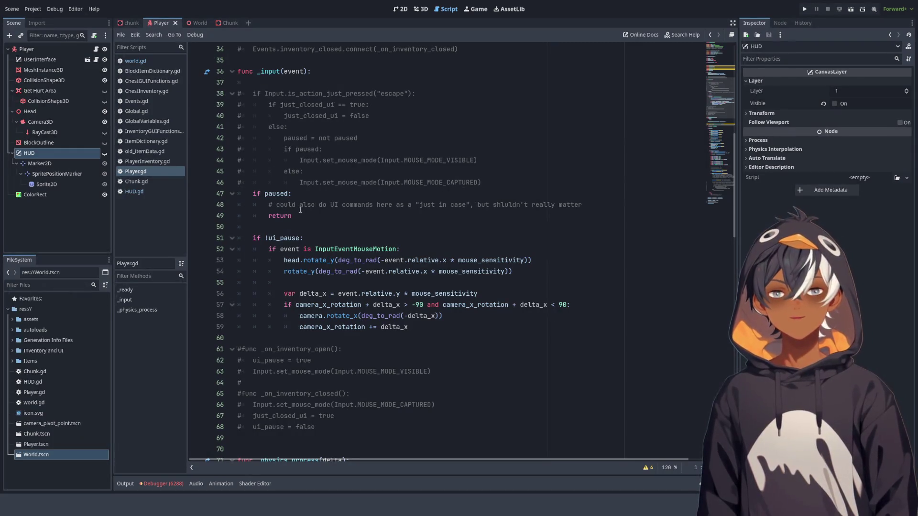
{"action": "scroll", "coordinate": [379, 225], "scroll_direction": "up", "scroll_amount": 1}
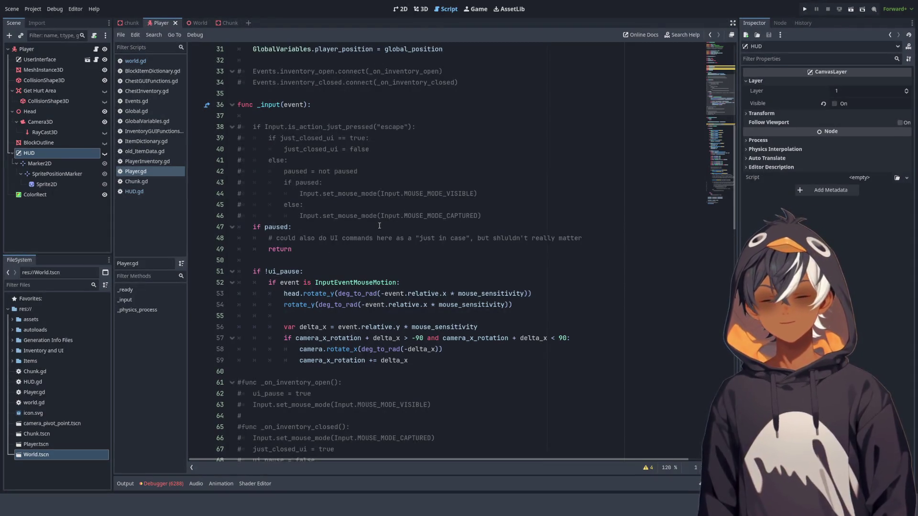
{"action": "scroll", "coordinate": [379, 226], "scroll_direction": "up", "scroll_amount": 10}
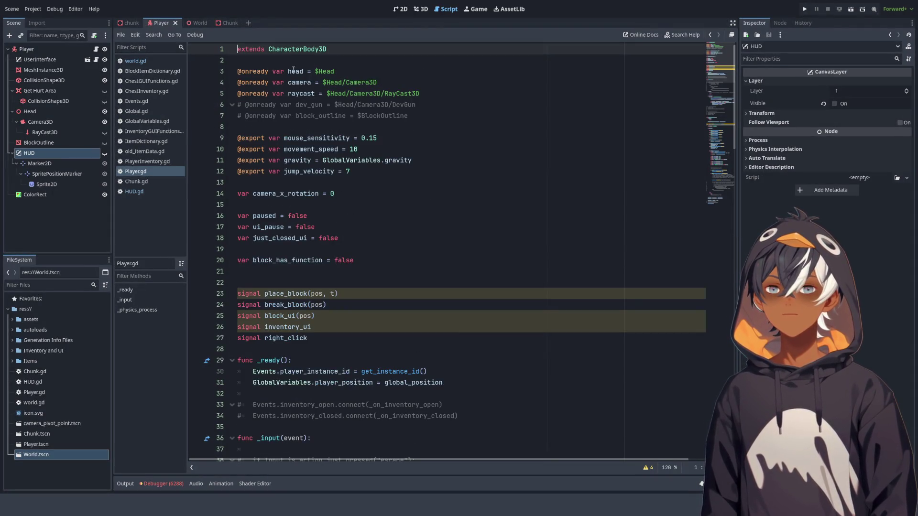
{"action": "scroll", "coordinate": [294, 63], "scroll_direction": "down", "scroll_amount": 10}
{"action": "left_click", "coordinate": [342, 171]}
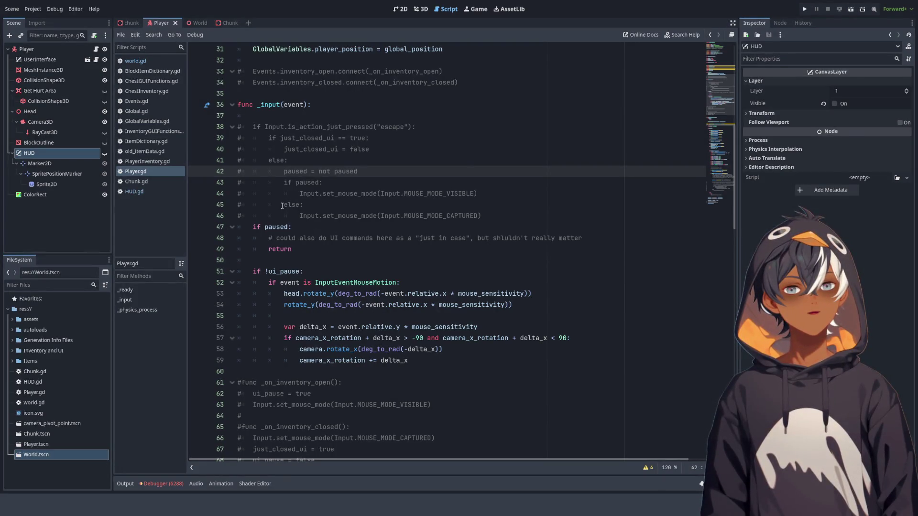
{"action": "scroll", "coordinate": [319, 222], "scroll_direction": "down", "scroll_amount": 8}
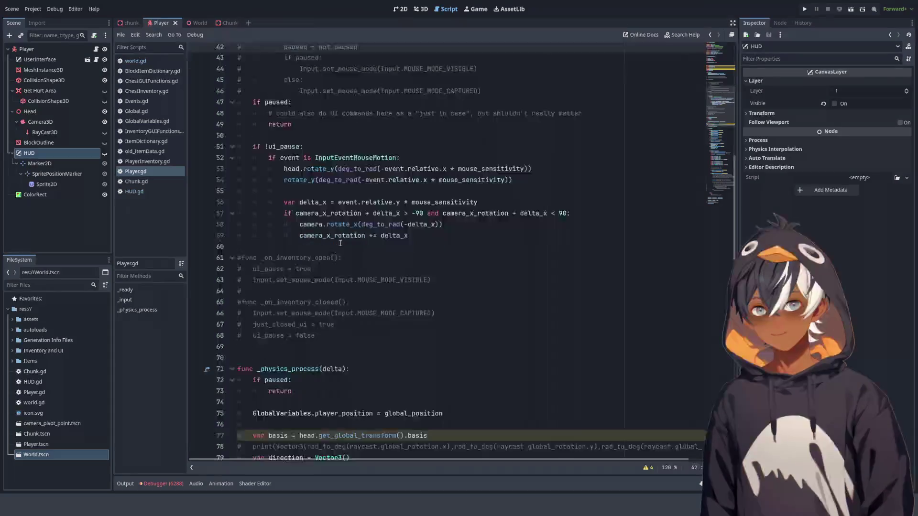
{"action": "scroll", "coordinate": [414, 241], "scroll_direction": "up", "scroll_amount": 6}
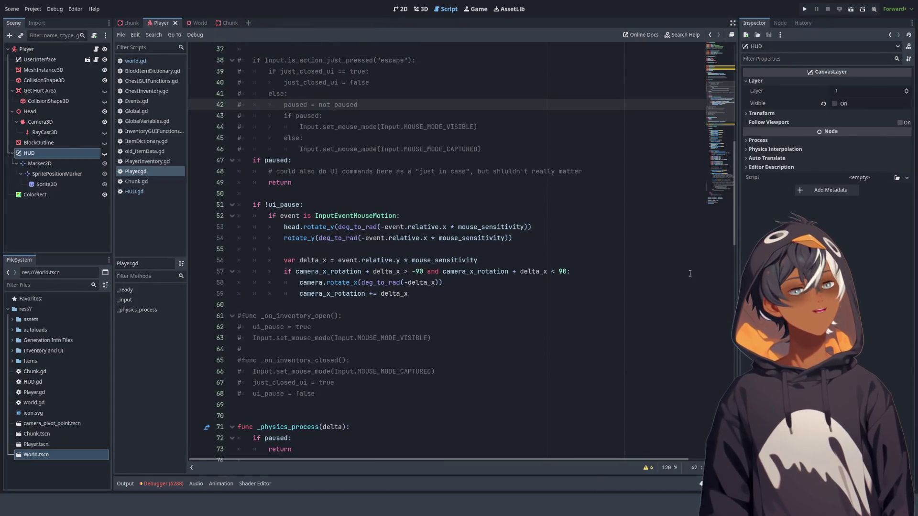
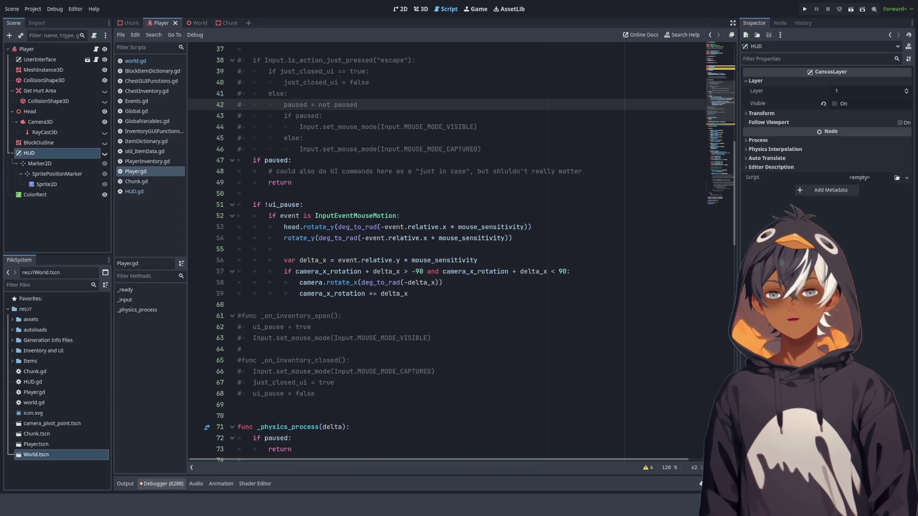
Step: Clear the 6288 InputMap errors from the Debugger, collapse the bottom panel, and scroll Player.gd to the top
{"action": "left_click", "coordinate": [162, 483]}
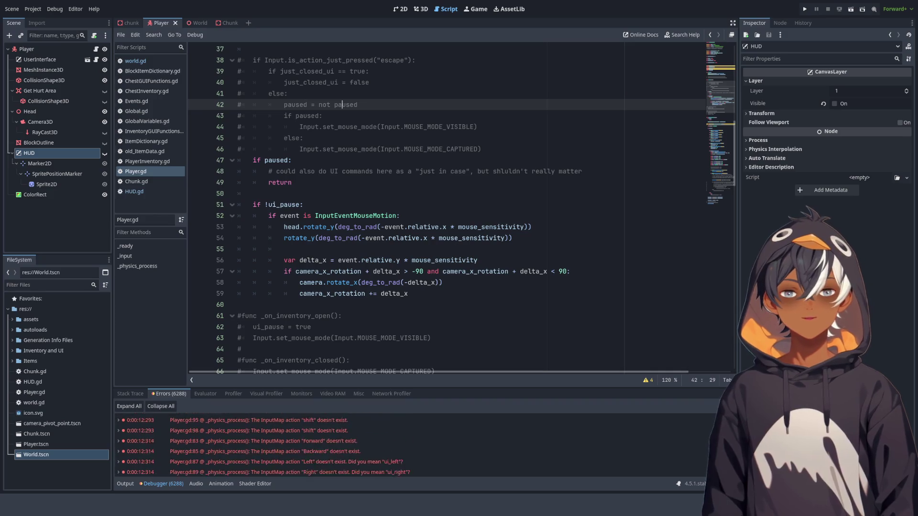
{"action": "left_click", "coordinate": [720, 406]}
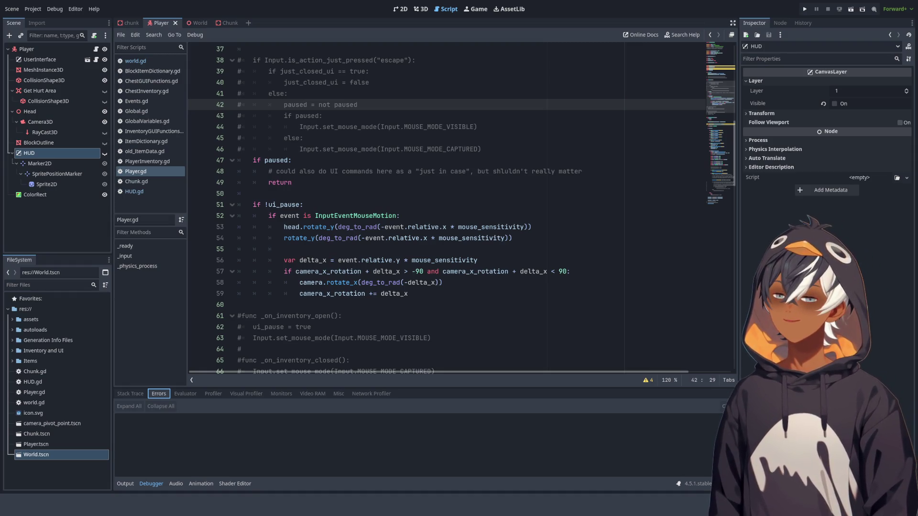
{"action": "scroll", "coordinate": [447, 210], "scroll_direction": "up", "scroll_amount": 8}
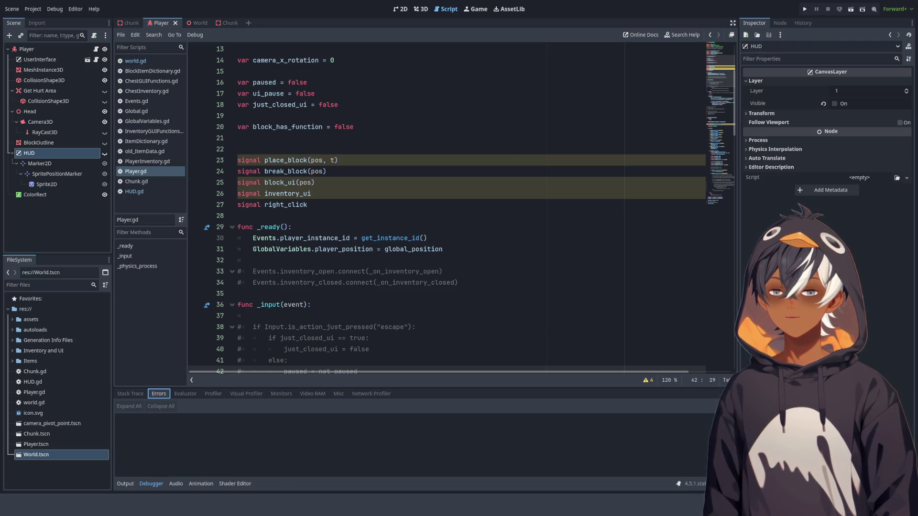
{"action": "left_click", "coordinate": [131, 484]}
{"action": "left_click", "coordinate": [131, 484]}
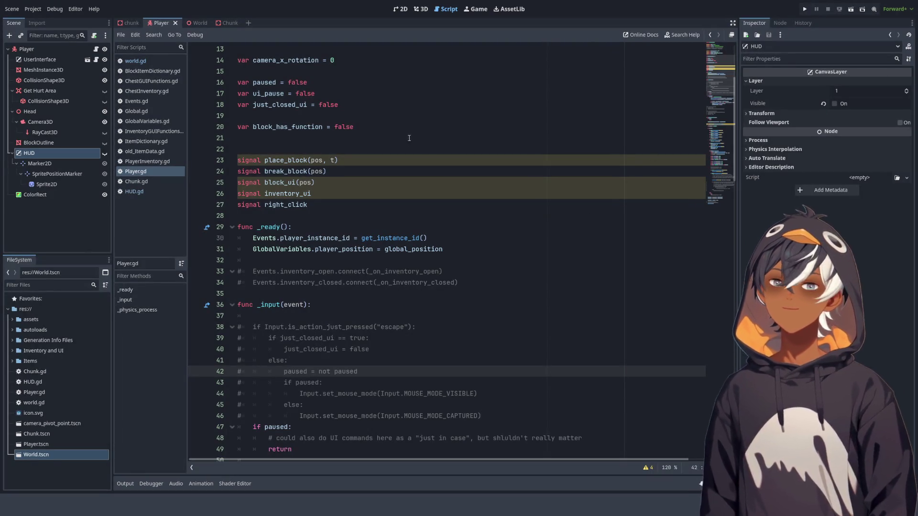
{"action": "scroll", "coordinate": [428, 132], "scroll_direction": "up", "scroll_amount": 4}
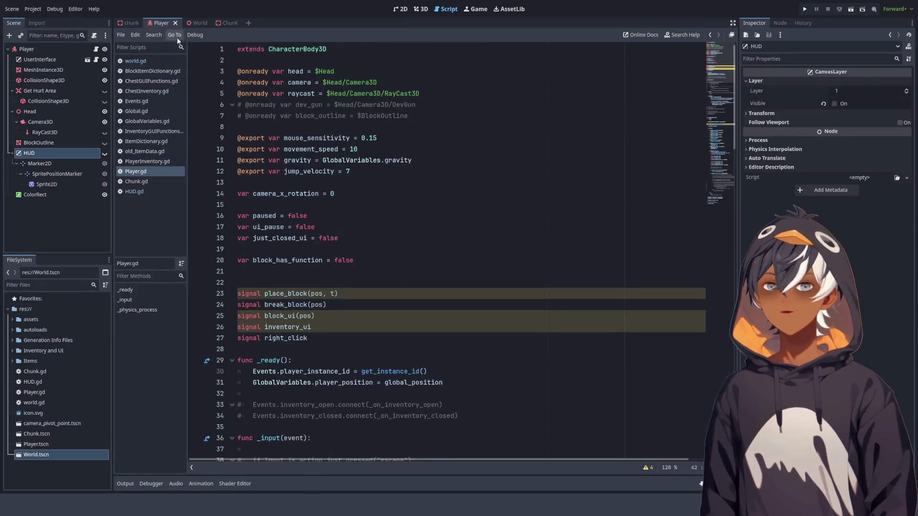
Step: Switch to the World scene and scroll world.gd to its Threads, Mutexes and Semaphores block
{"action": "left_click", "coordinate": [203, 23]}
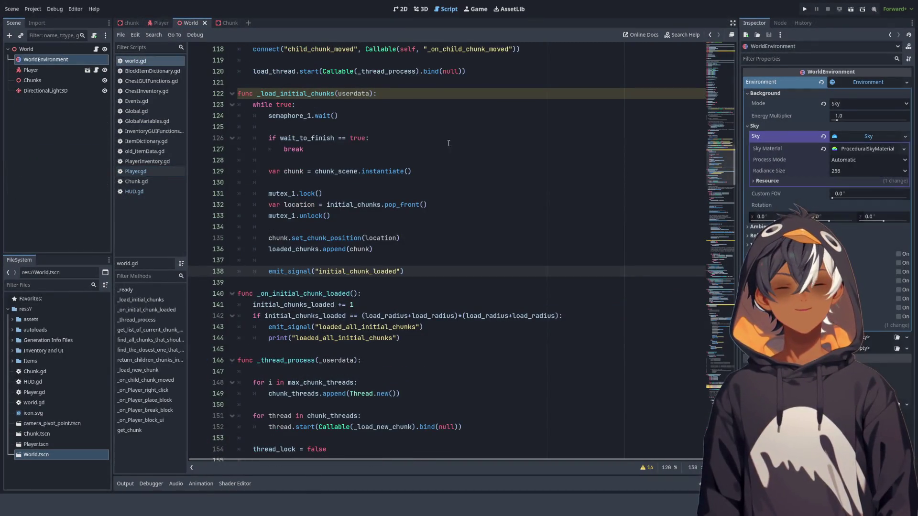
{"action": "scroll", "coordinate": [325, 110], "scroll_direction": "up", "scroll_amount": 20}
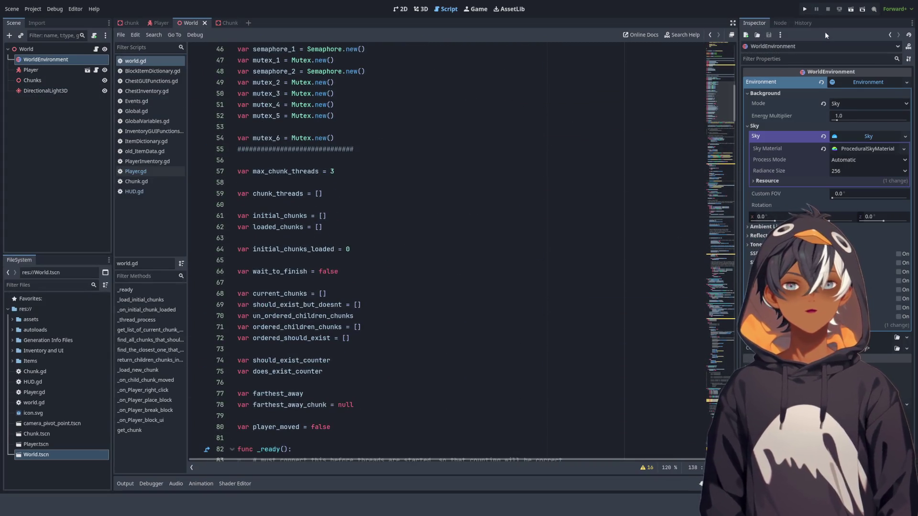
{"action": "scroll", "coordinate": [288, 86], "scroll_direction": "up", "scroll_amount": 6}
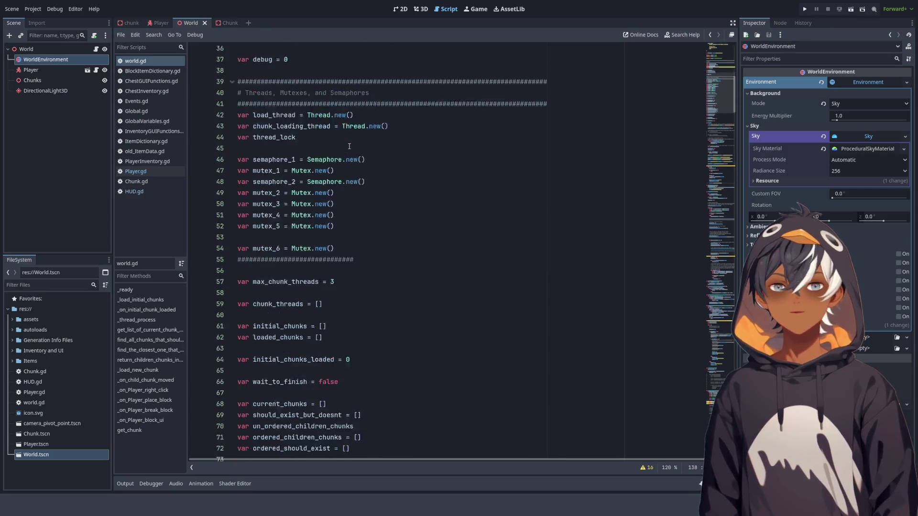
{"action": "scroll", "coordinate": [287, 87], "scroll_direction": "down", "scroll_amount": 4}
Step: Inspect the thread, mutex_1 and thread_lock declaration lines, then run the game with F5
{"action": "left_click_drag", "start_coordinate": [288, 87], "coordinate": [483, 191]}
{"action": "left_click", "coordinate": [477, 192]}
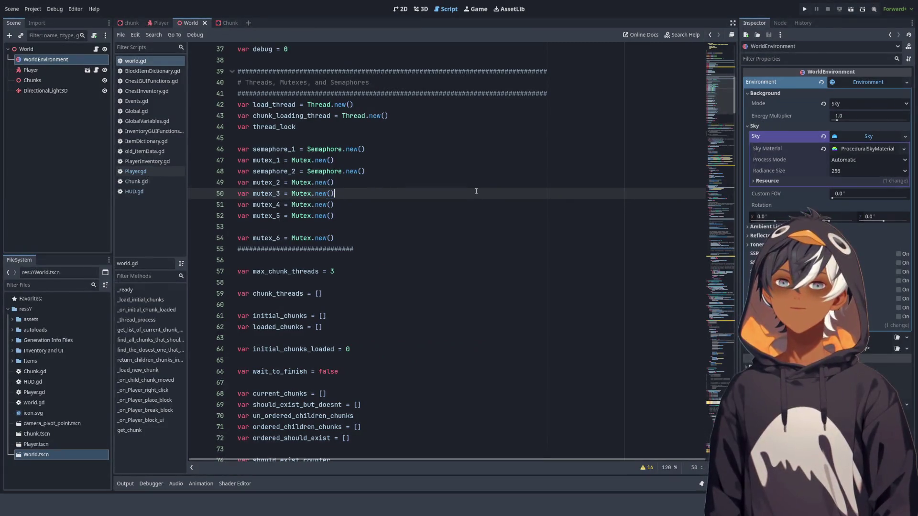
{"action": "left_click", "coordinate": [385, 164]}
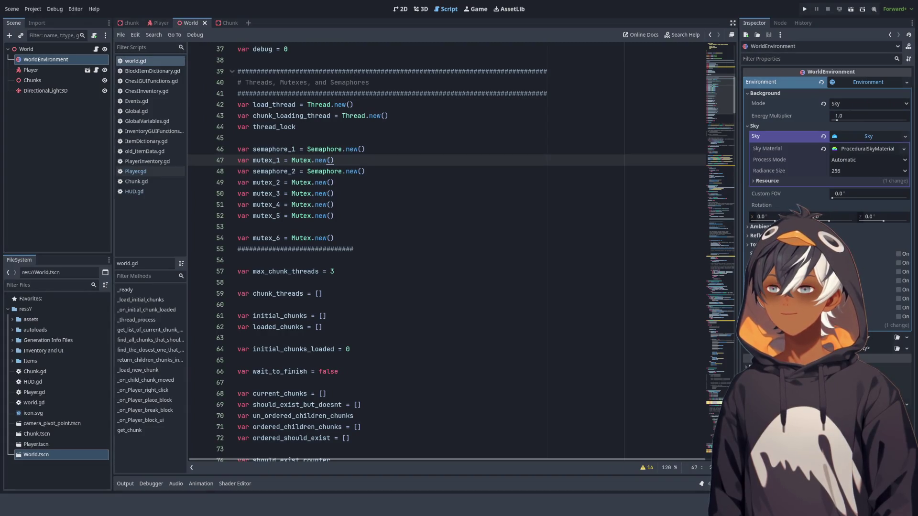
{"action": "left_click", "coordinate": [238, 138]}
{"action": "key", "text": "F5"}
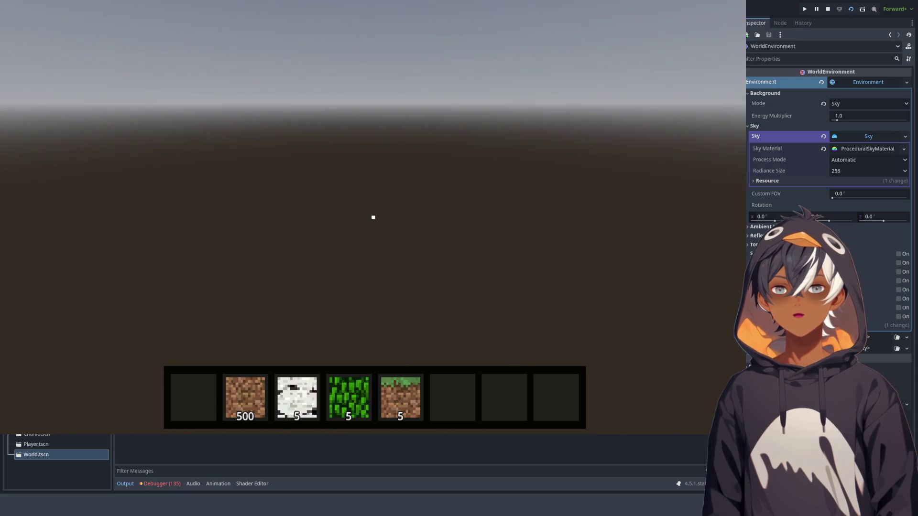
Step: Cycle the hotbar selection through slots 5, 8, 3, 1, 6 and 4, ending on slot 2's 500 dirt
{"action": "key", "text": "5"}
{"action": "key", "text": "8"}
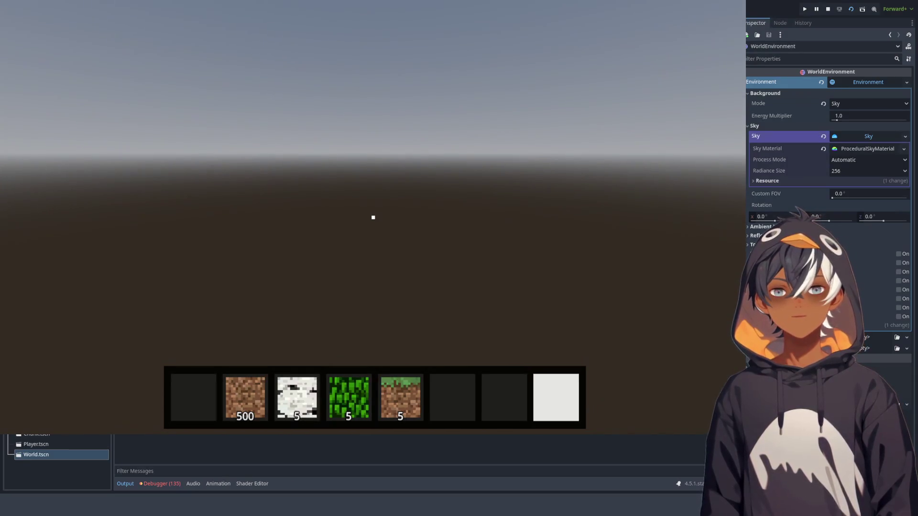
{"action": "key", "text": "3"}
{"action": "key", "text": "1"}
{"action": "key", "text": "2"}
{"action": "key", "text": "6"}
{"action": "key", "text": "2"}
{"action": "key", "text": "6"}
{"action": "key", "text": "3"}
{"action": "key", "text": "4"}
{"action": "key", "text": "6"}
{"action": "key", "text": "2"}
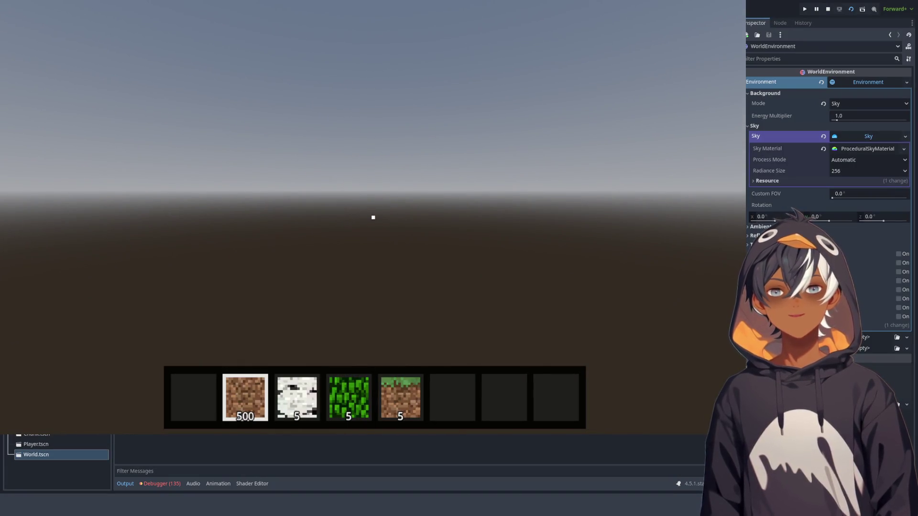
Step: Move the 3 grass, 12 dirt, 33 snow, 65 leaves and 5 grass stacks down a row in the inventory
{"action": "key", "text": "e"}
{"action": "left_click", "coordinate": [325, 109]}
{"action": "left_click", "coordinate": [325, 163]}
{"action": "left_click", "coordinate": [376, 109]}
{"action": "left_click", "coordinate": [376, 162]}
{"action": "left_click", "coordinate": [428, 109]}
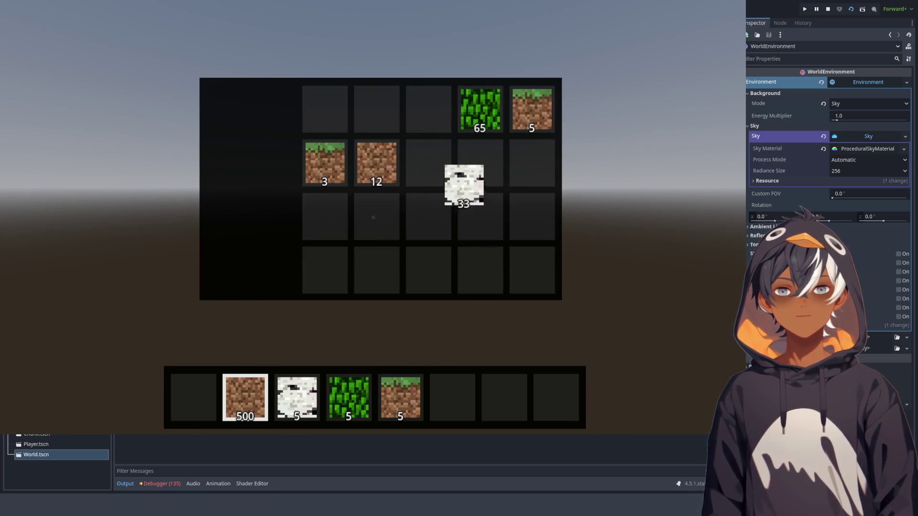
{"action": "left_click", "coordinate": [429, 162]}
{"action": "left_click", "coordinate": [480, 109]}
{"action": "left_click", "coordinate": [480, 162]}
{"action": "left_click", "coordinate": [532, 109]}
{"action": "left_click", "coordinate": [533, 163]}
{"action": "left_click", "coordinate": [532, 162]}
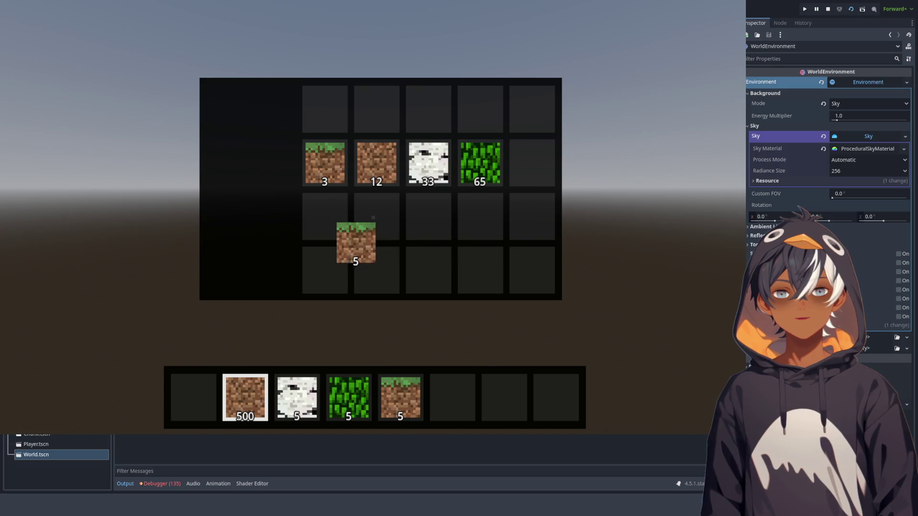
{"action": "left_click", "coordinate": [325, 216]}
Step: Put the 3 grass in hotbar slot 1, move 500 dirt to the inventory, and merge snow into 38
{"action": "left_click", "coordinate": [325, 163]}
{"action": "left_click", "coordinate": [194, 398]}
{"action": "left_click", "coordinate": [245, 398]}
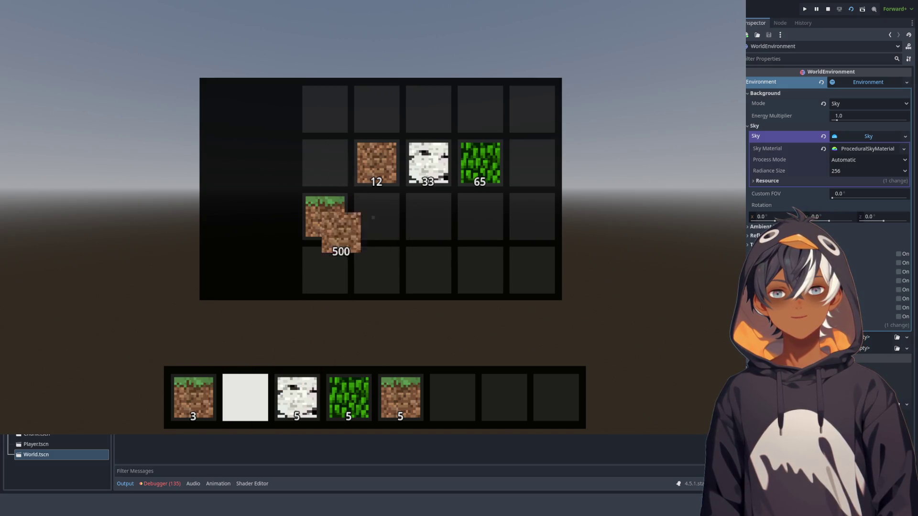
{"action": "left_click", "coordinate": [325, 109]}
{"action": "left_click", "coordinate": [428, 162]}
{"action": "left_click", "coordinate": [294, 401]}
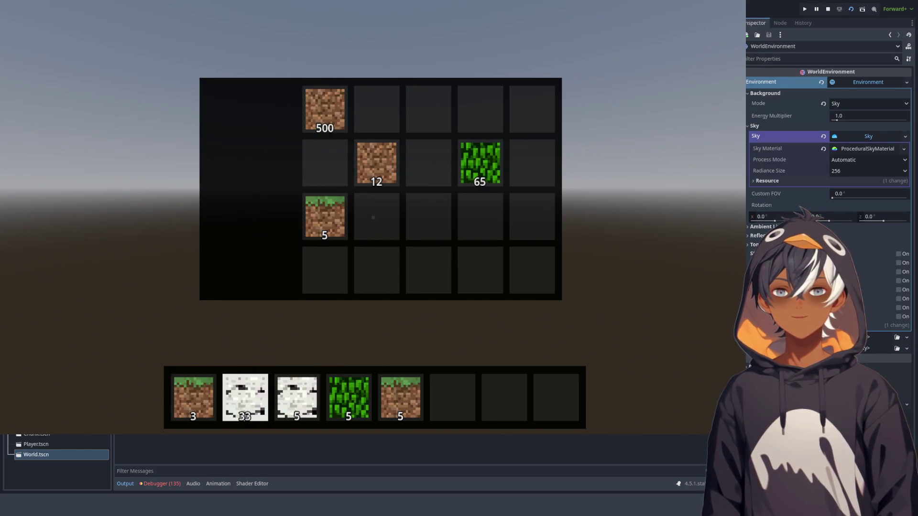
{"action": "left_click", "coordinate": [292, 404]}
{"action": "left_click", "coordinate": [292, 404]}
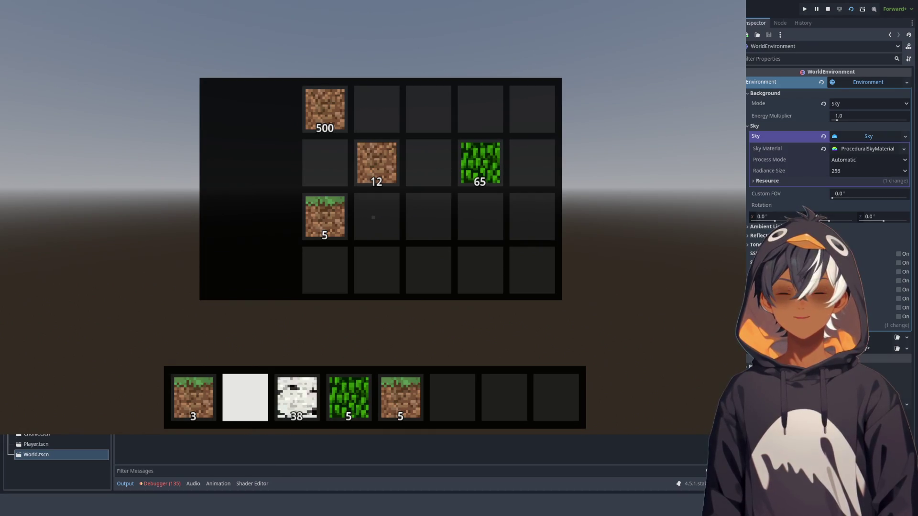
Step: Merge the 500 dirt into the 12 dirt for 512, then put 65 leaves in hotbar slot 5
{"action": "left_click", "coordinate": [325, 109]}
{"action": "left_click", "coordinate": [377, 163]}
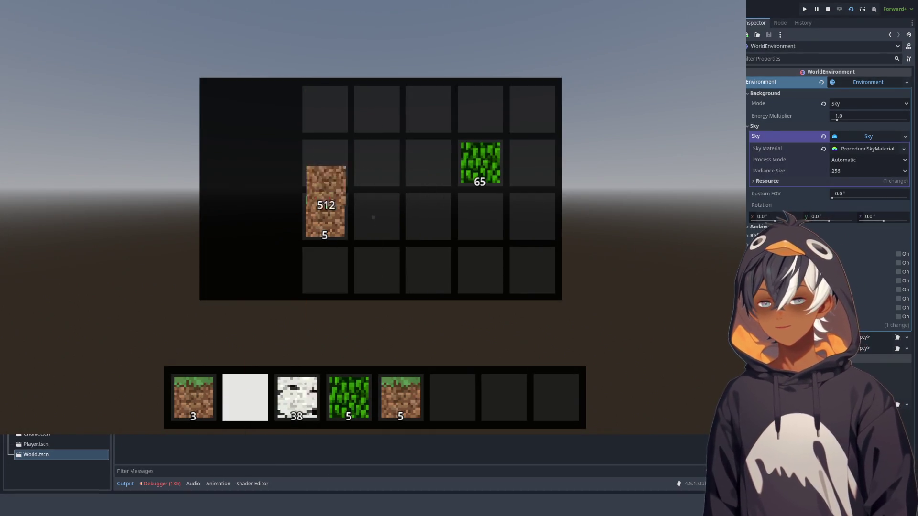
{"action": "left_click", "coordinate": [194, 399]}
{"action": "left_click", "coordinate": [192, 395]}
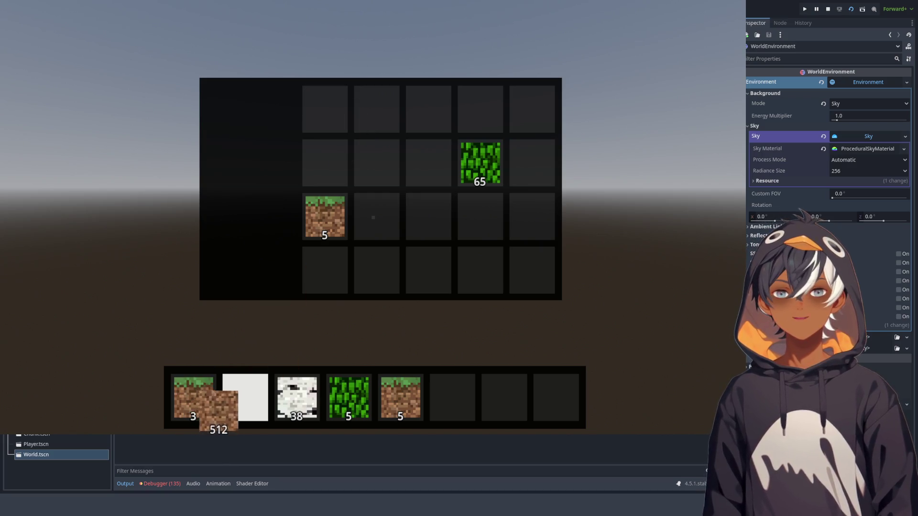
{"action": "left_click", "coordinate": [340, 210]}
{"action": "left_click", "coordinate": [326, 219]}
{"action": "left_click", "coordinate": [482, 167]}
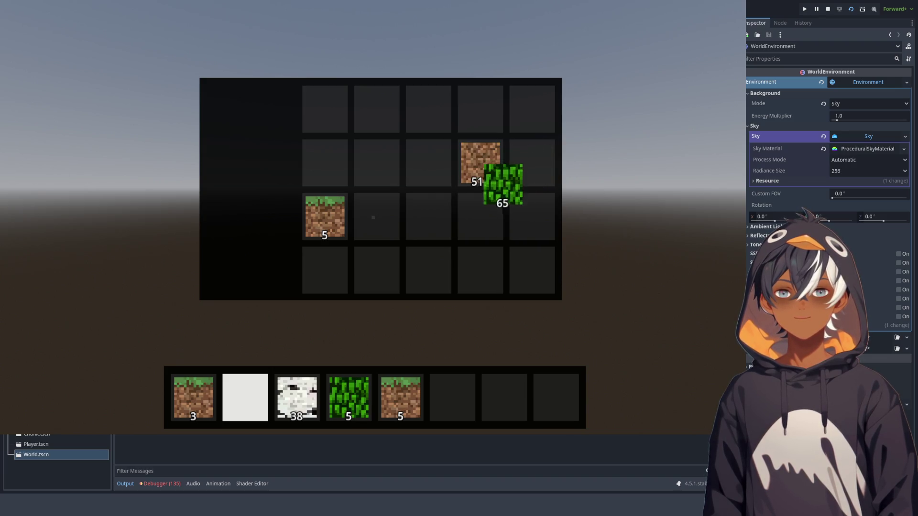
{"action": "left_click", "coordinate": [415, 414]}
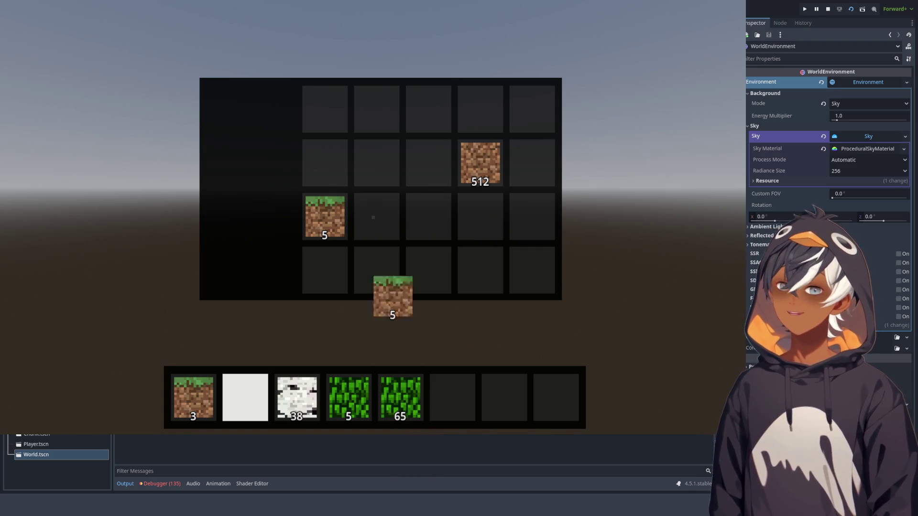
{"action": "left_click", "coordinate": [325, 109]}
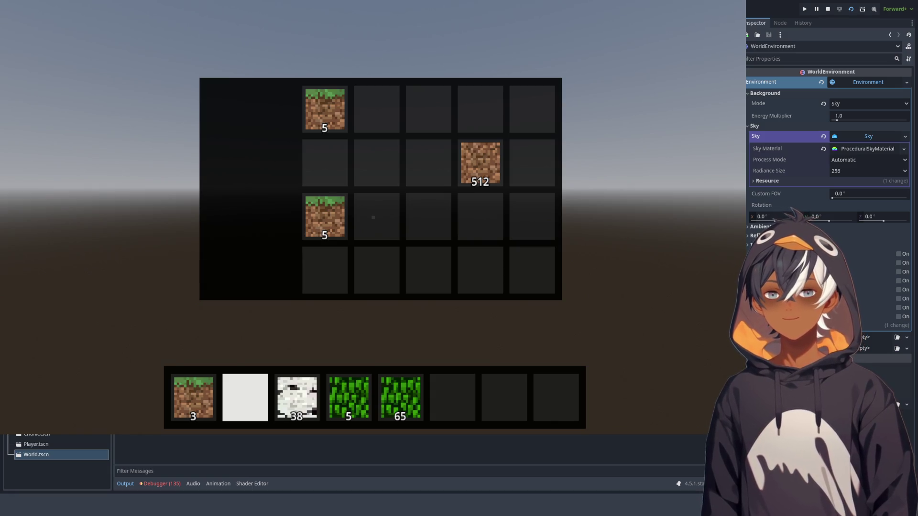
Step: Move the 38 snow along the hotbar, merge leaves into a 70 stack, and combine the grass stacks
{"action": "key", "text": "5"}
{"action": "key", "text": "4"}
{"action": "left_click_drag", "start_coordinate": [297, 397], "coordinate": [244, 401]}
{"action": "mouse_move", "coordinate": [349, 398]}
{"action": "left_mouse_down"}
{"action": "mouse_move", "coordinate": [326, 416]}
{"action": "mouse_move", "coordinate": [401, 397]}
{"action": "mouse_move", "coordinate": [331, 414]}
{"action": "mouse_move", "coordinate": [297, 398]}
{"action": "left_mouse_up"}
{"action": "mouse_move", "coordinate": [325, 217]}
{"action": "left_mouse_down"}
{"action": "mouse_move", "coordinate": [345, 176]}
{"action": "mouse_move", "coordinate": [325, 109]}
{"action": "left_mouse_up"}
{"action": "mouse_move", "coordinate": [325, 109]}
{"action": "left_mouse_down"}
{"action": "mouse_move", "coordinate": [361, 153]}
{"action": "mouse_move", "coordinate": [349, 397]}
{"action": "left_mouse_up"}
Step: Arrange the hotbar as 512 dirt, 13 grass, 38 snow and 70 leaves in slots 1–4
{"action": "mouse_move", "coordinate": [480, 162]}
{"action": "left_mouse_down"}
{"action": "mouse_move", "coordinate": [492, 174]}
{"action": "mouse_move", "coordinate": [220, 401]}
{"action": "left_mouse_up"}
{"action": "left_click", "coordinate": [194, 397]}
{"action": "left_click", "coordinate": [349, 398]}
{"action": "left_click", "coordinate": [349, 397]}
{"action": "left_click", "coordinate": [245, 397]}
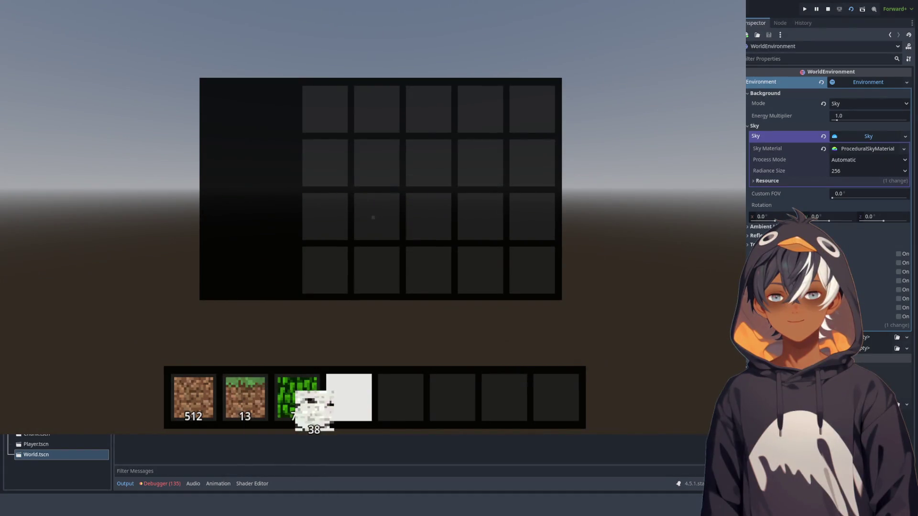
{"action": "left_click", "coordinate": [297, 397]}
{"action": "left_click", "coordinate": [349, 397]}
Step: Select hotbar slot 7, close the inventory, stop the game with F8, and select world.gd's thread declarations
{"action": "key", "text": "7"}
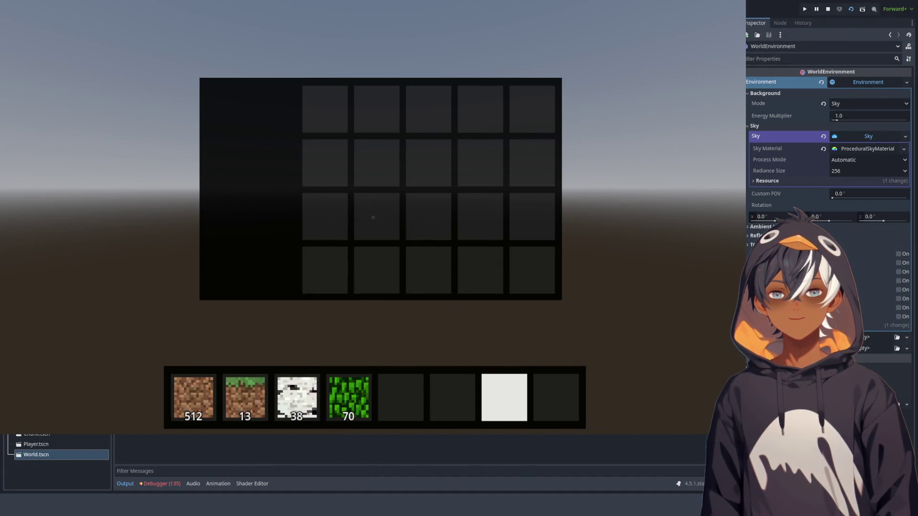
{"action": "key", "text": "e"}
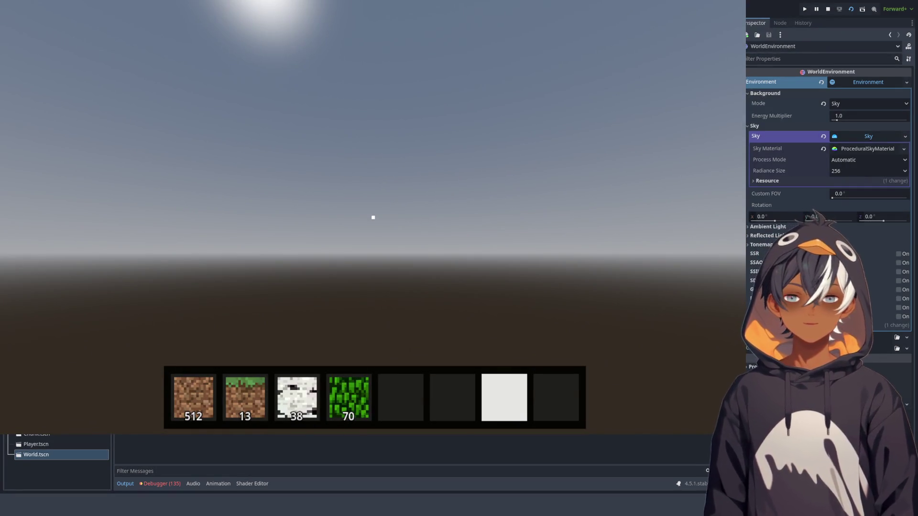
{"action": "key", "text": "F8"}
{"action": "mouse_move", "coordinate": [293, 93]}
{"action": "left_mouse_down"}
{"action": "mouse_move", "coordinate": [287, 215]}
{"action": "mouse_move", "coordinate": [336, 231]}
{"action": "left_mouse_up"}
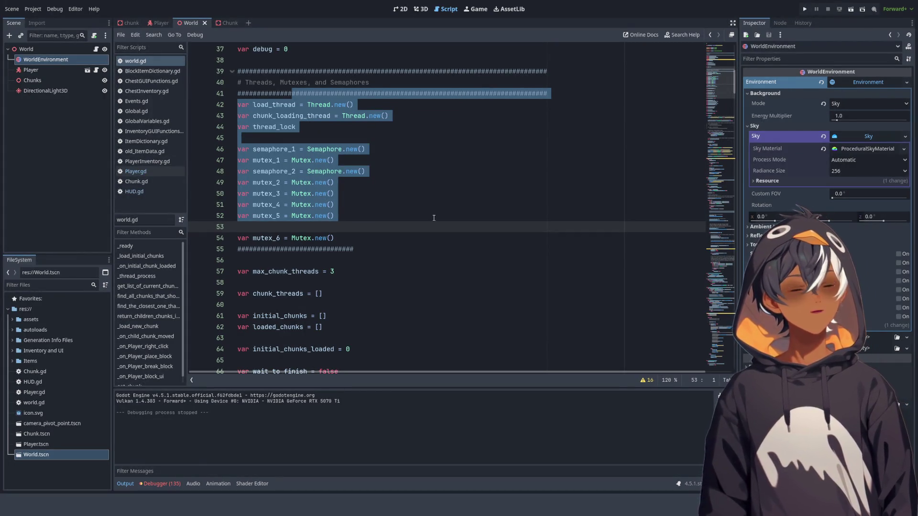
{"action": "left_click", "coordinate": [422, 116]}
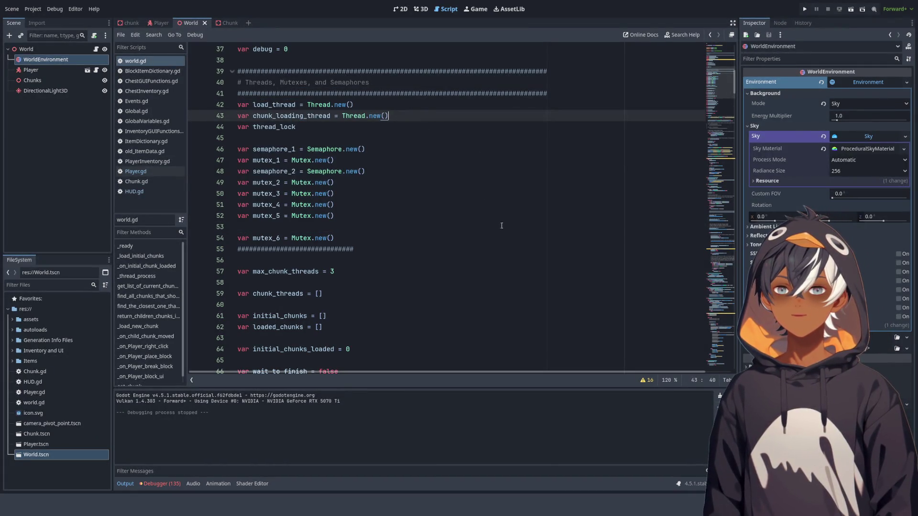
{"action": "mouse_move", "coordinate": [239, 139]}
{"action": "left_mouse_down"}
{"action": "mouse_move", "coordinate": [404, 211]}
{"action": "mouse_move", "coordinate": [455, 201]}
{"action": "left_mouse_up"}
{"action": "left_click", "coordinate": [406, 246]}
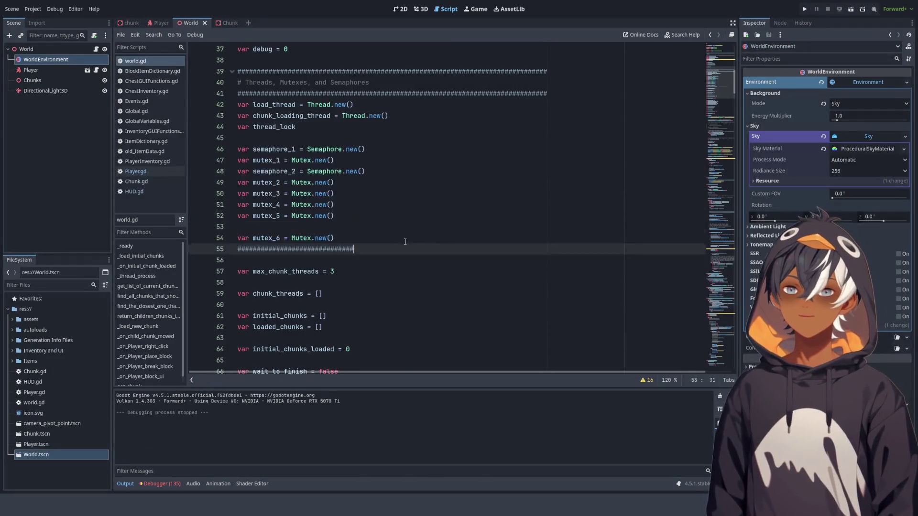
{"action": "left_click_drag", "start_coordinate": [406, 246], "coordinate": [381, 193]}
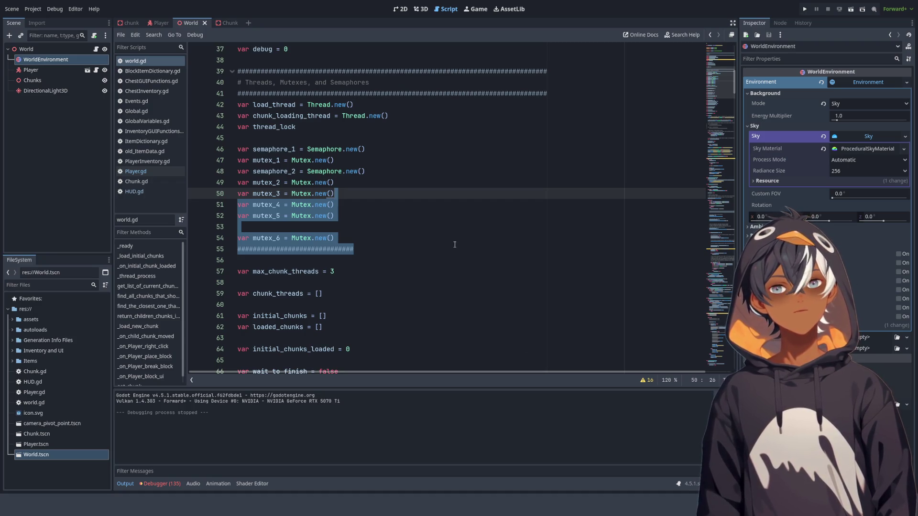
{"action": "left_click", "coordinate": [417, 164]}
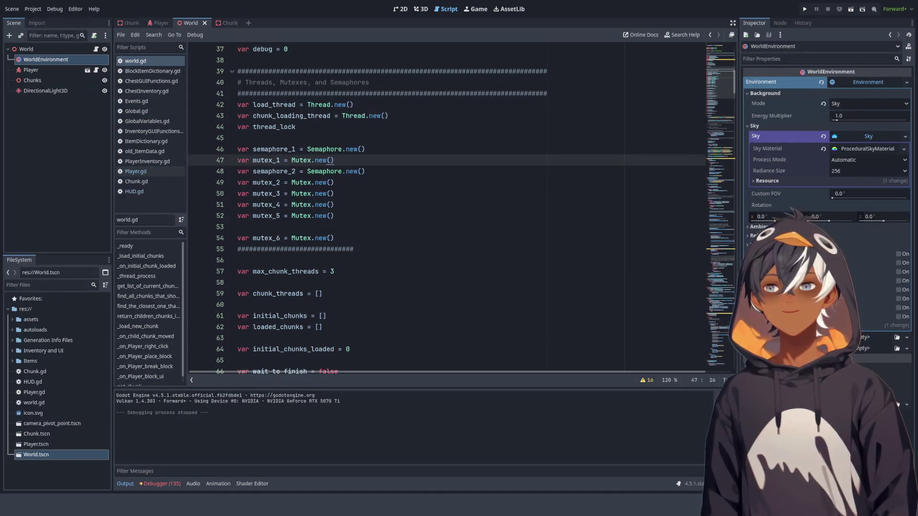
{"action": "mouse_move", "coordinate": [334, 215]}
{"action": "left_mouse_down"}
{"action": "mouse_move", "coordinate": [239, 179]}
{"action": "mouse_move", "coordinate": [366, 149]}
{"action": "mouse_move", "coordinate": [357, 116]}
{"action": "mouse_move", "coordinate": [365, 238]}
{"action": "mouse_move", "coordinate": [335, 306]}
{"action": "left_mouse_up"}
{"action": "scroll", "coordinate": [444, 254], "scroll_direction": "down", "scroll_amount": 15}
{"action": "scroll", "coordinate": [443, 254], "scroll_direction": "up", "scroll_amount": 12}
{"action": "scroll", "coordinate": [398, 195], "scroll_direction": "up", "scroll_amount": 6}
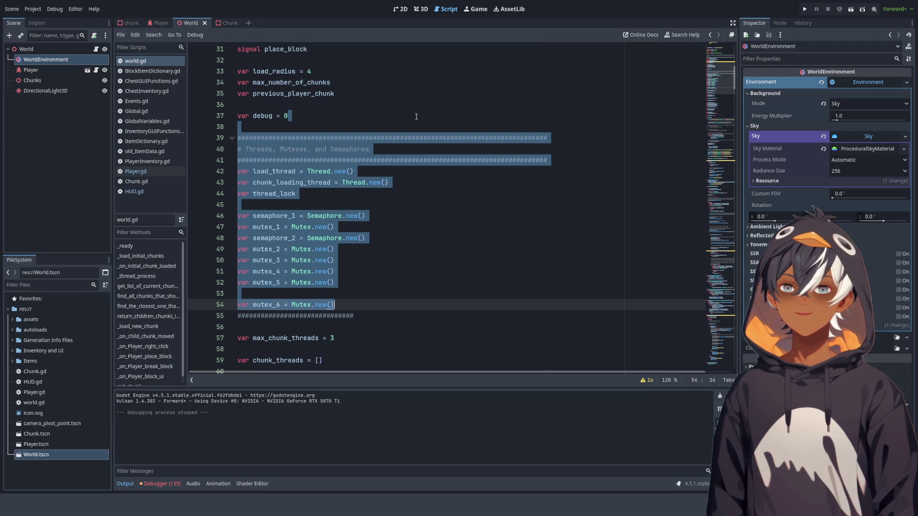
{"action": "left_click", "coordinate": [324, 108]}
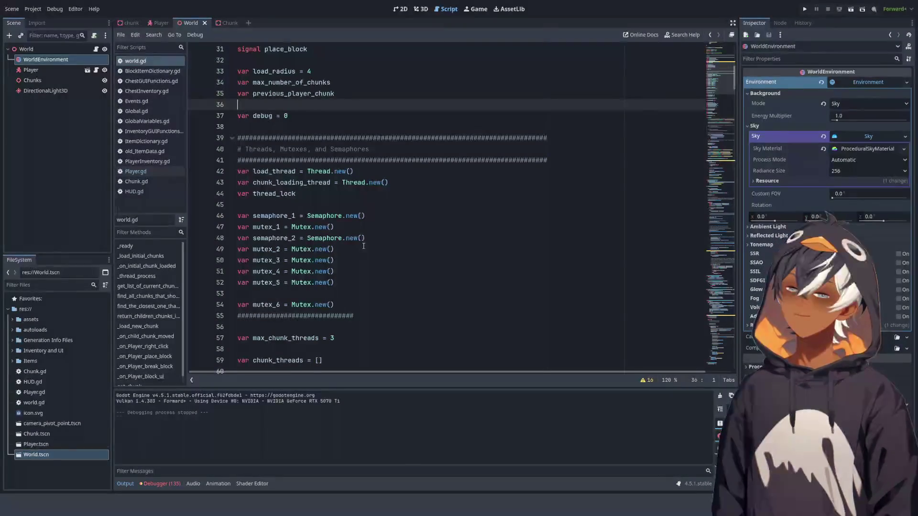
{"action": "scroll", "coordinate": [372, 213], "scroll_direction": "down", "scroll_amount": 6}
{"action": "mouse_move", "coordinate": [348, 225]}
{"action": "left_mouse_down"}
{"action": "mouse_move", "coordinate": [456, 127]}
{"action": "mouse_move", "coordinate": [454, 116]}
{"action": "left_mouse_up"}
{"action": "scroll", "coordinate": [448, 189], "scroll_direction": "up", "scroll_amount": 5}
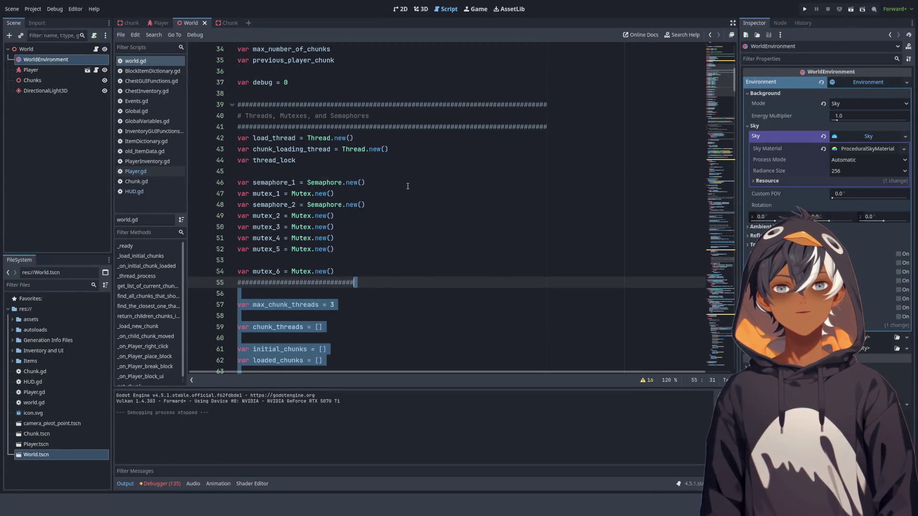
{"action": "left_click", "coordinate": [404, 185]}
{"action": "left_click", "coordinate": [393, 195]}
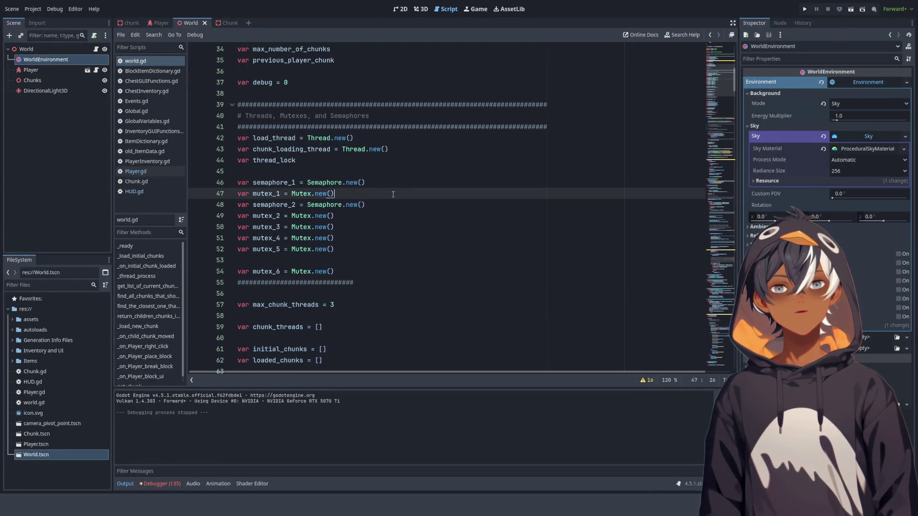
{"action": "mouse_move", "coordinate": [319, 260]}
{"action": "left_mouse_down"}
{"action": "mouse_move", "coordinate": [335, 375]}
{"action": "mouse_move", "coordinate": [364, 363]}
{"action": "mouse_move", "coordinate": [414, 102]}
{"action": "left_mouse_up"}
{"action": "scroll", "coordinate": [414, 103], "scroll_direction": "up", "scroll_amount": 5}
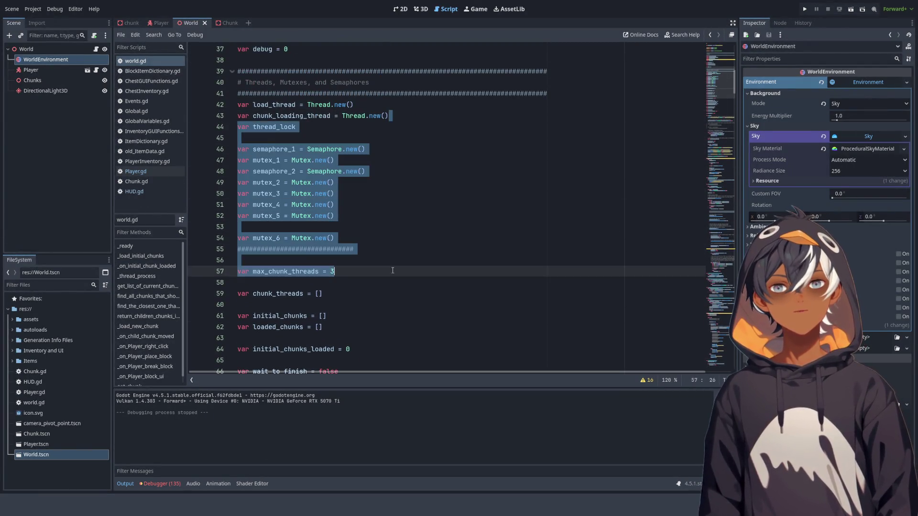
{"action": "left_click", "coordinate": [426, 163]}
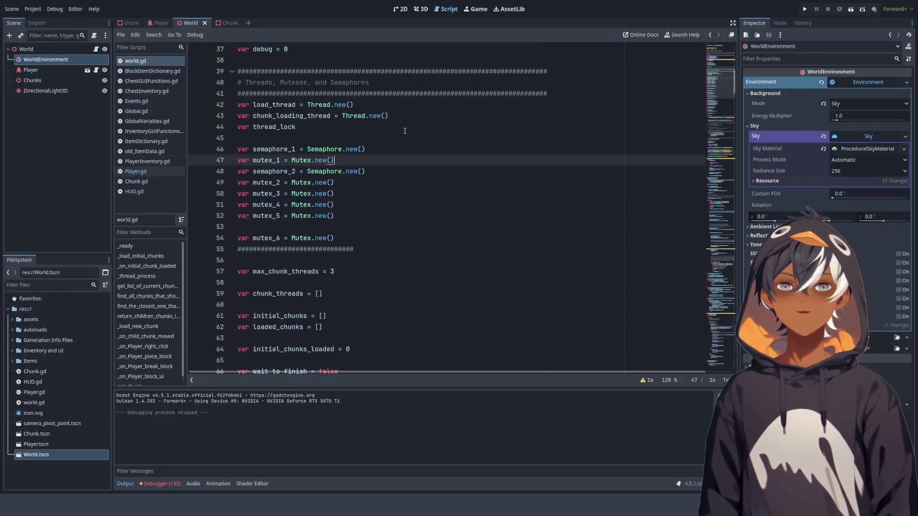
{"action": "scroll", "coordinate": [430, 146], "scroll_direction": "down", "scroll_amount": 15}
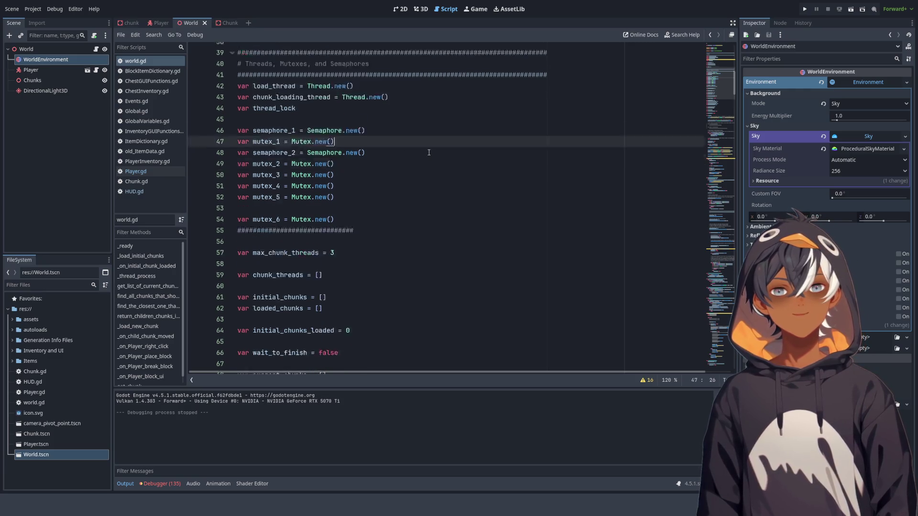
{"action": "scroll", "coordinate": [432, 142], "scroll_direction": "up", "scroll_amount": 7}
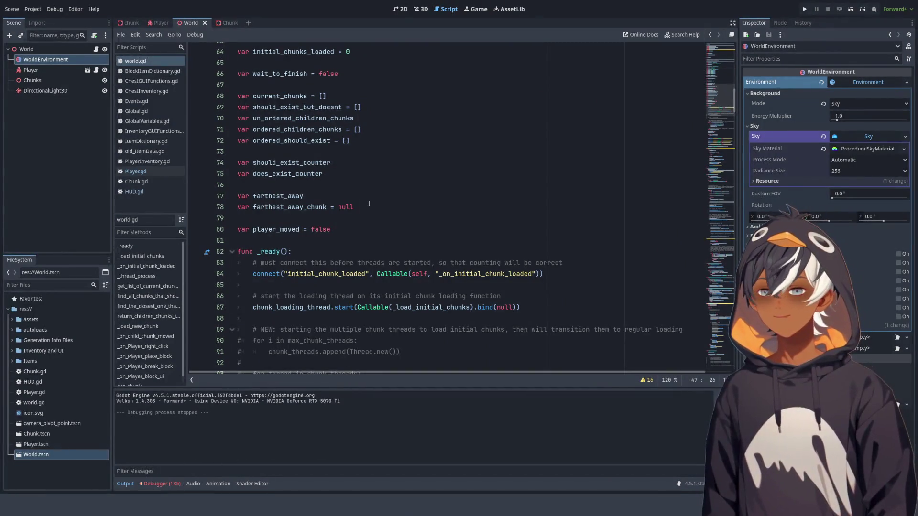
{"action": "left_click", "coordinate": [441, 100]}
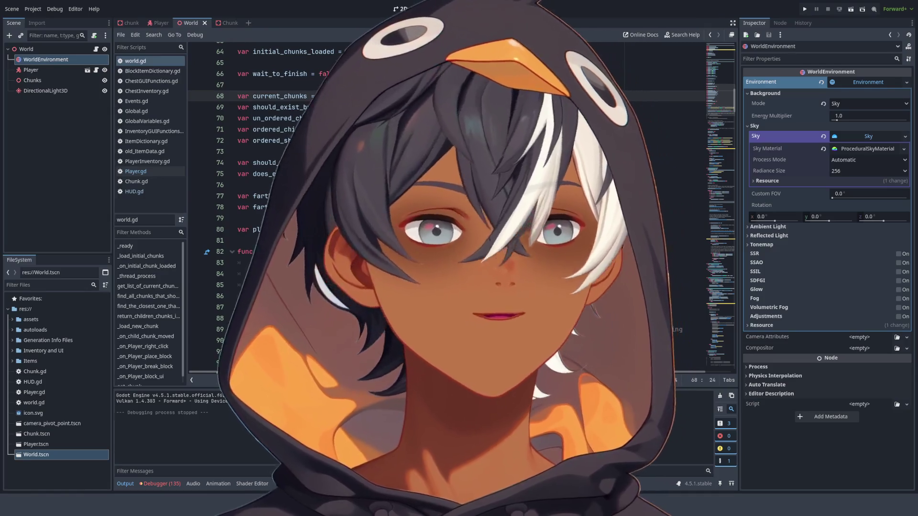
{"action": "scroll", "coordinate": [447, 206], "scroll_direction": "down", "scroll_amount": 5}
{"action": "scroll", "coordinate": [447, 206], "scroll_direction": "up", "scroll_amount": 6}
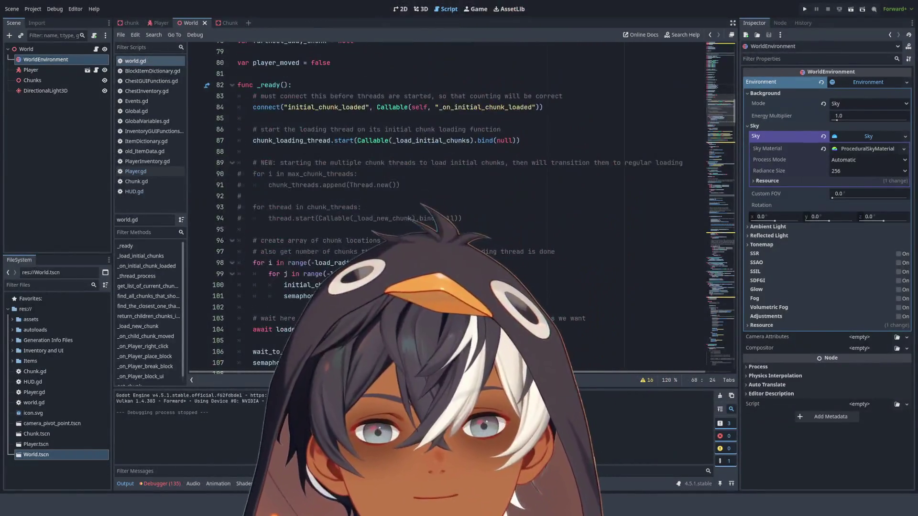
{"action": "scroll", "coordinate": [444, 206], "scroll_direction": "down", "scroll_amount": 12}
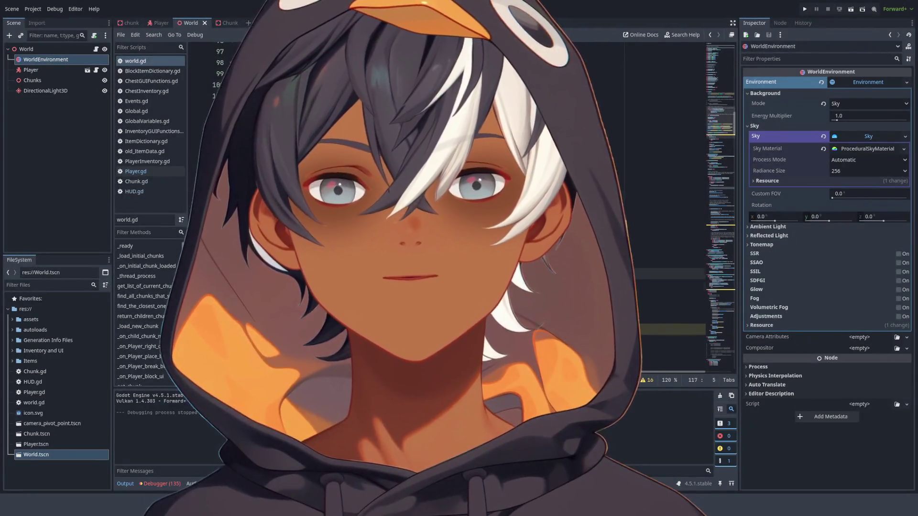
{"action": "scroll", "coordinate": [445, 206], "scroll_direction": "up", "scroll_amount": 8}
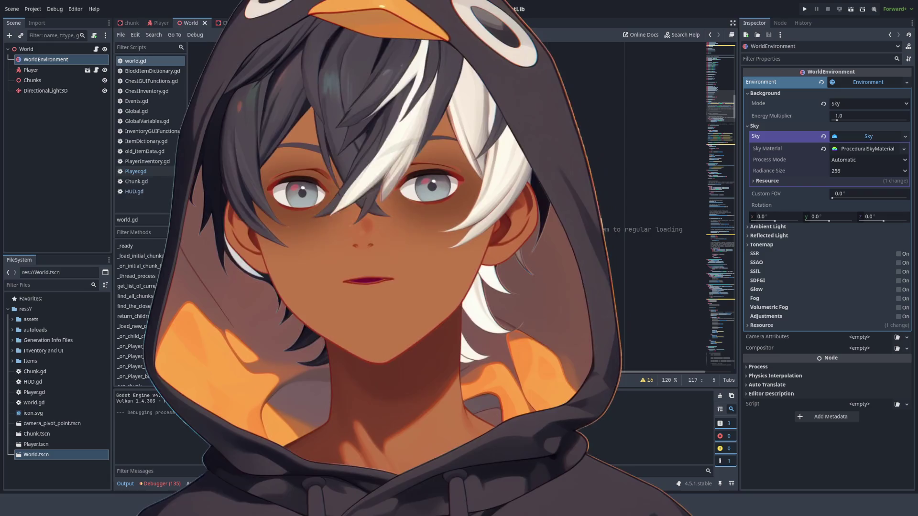
{"action": "left_click_drag", "start_coordinate": [292, 273], "coordinate": [360, 273]}
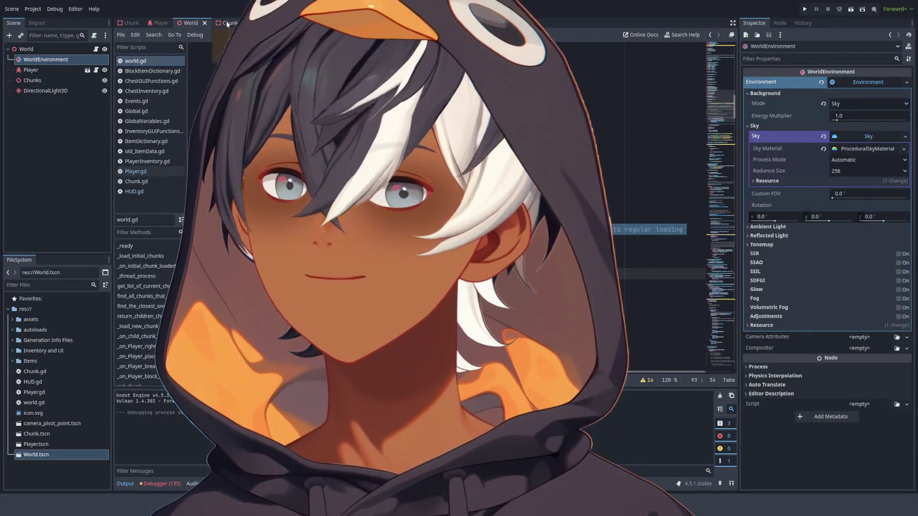
Step: Switch to the Chunk scene and edit Chunk.gd at lines 9–10, inserting a tab and 'v'
{"action": "left_click", "coordinate": [226, 21]}
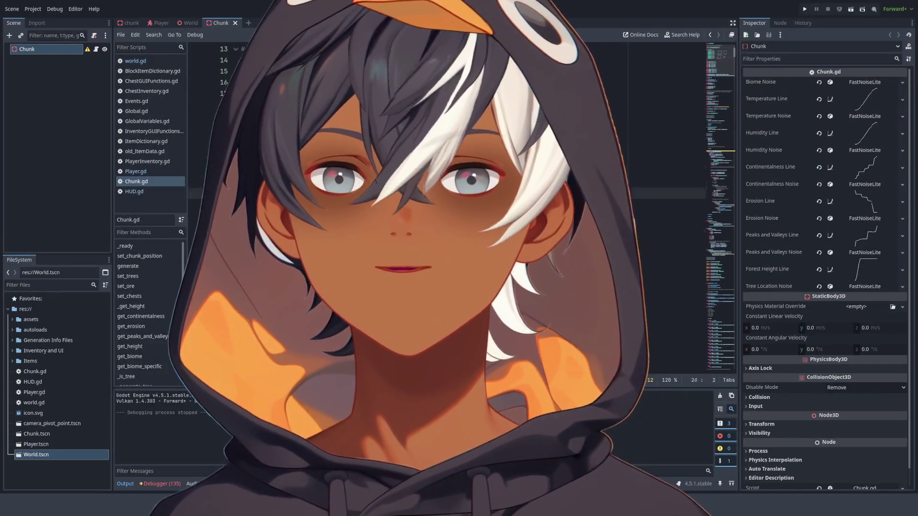
{"action": "left_click", "coordinate": [334, 293]}
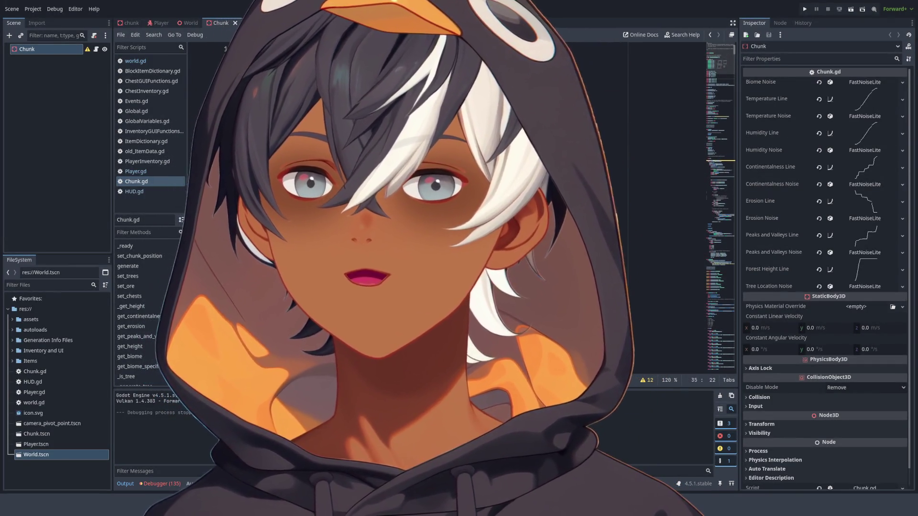
{"action": "left_click", "coordinate": [526, 138]}
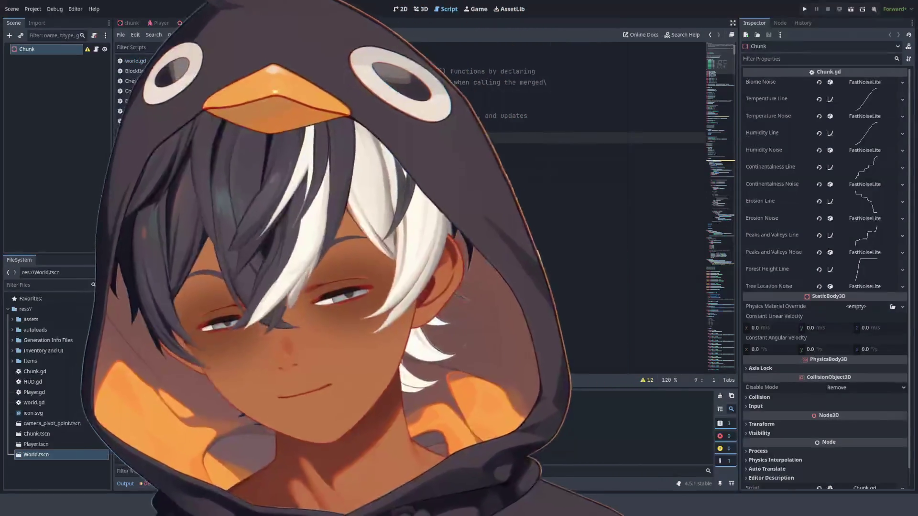
{"action": "key", "text": "Tab"}
{"action": "type", "text": "v"}
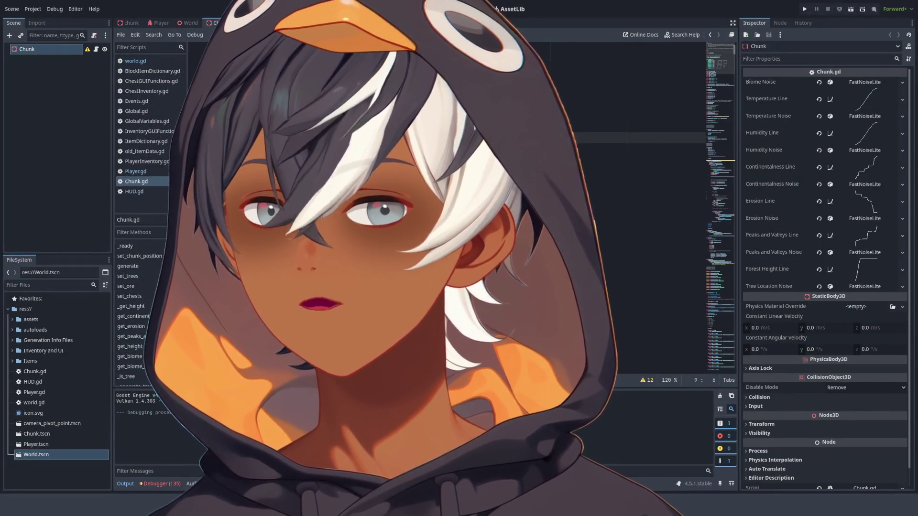
{"action": "left_click", "coordinate": [526, 149]}
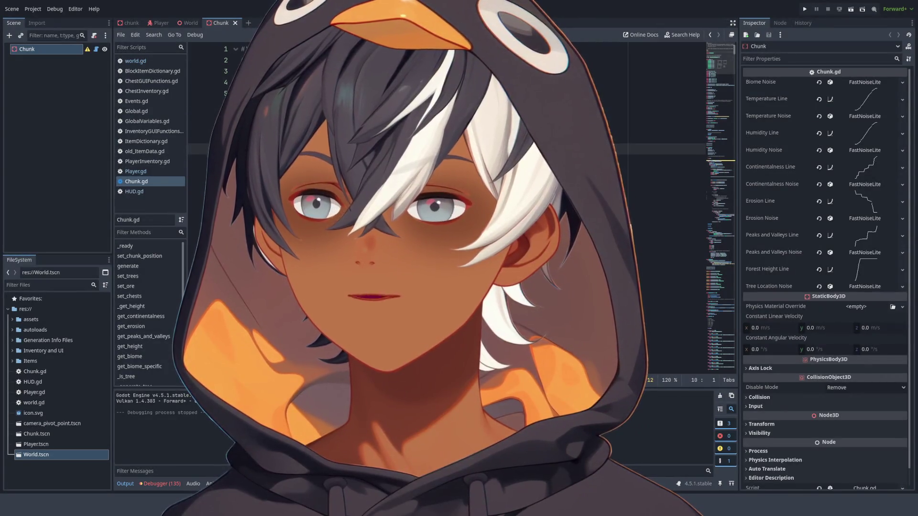
Step: Go to the 3D view, close the Chunk scene, and select Chunk.tscn in FileSystem
{"action": "key", "text": "ctrl+F2"}
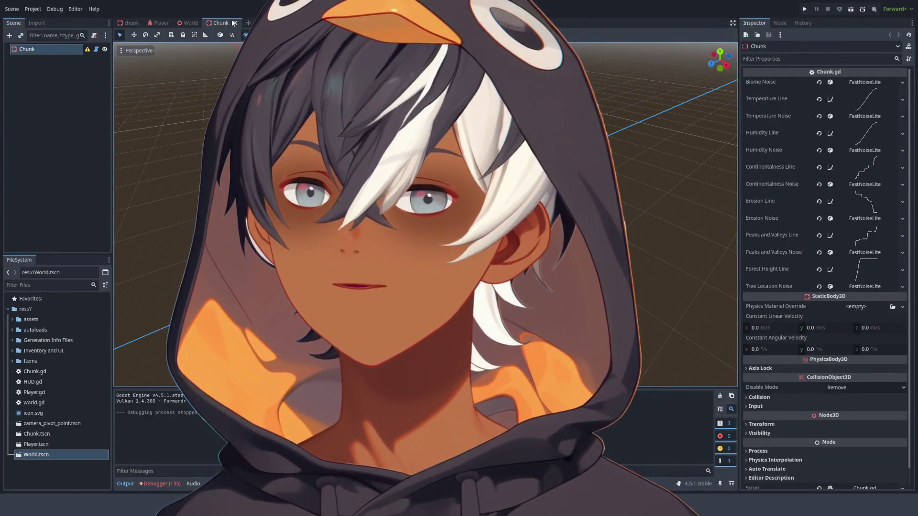
{"action": "key", "text": "ctrl+shift+w"}
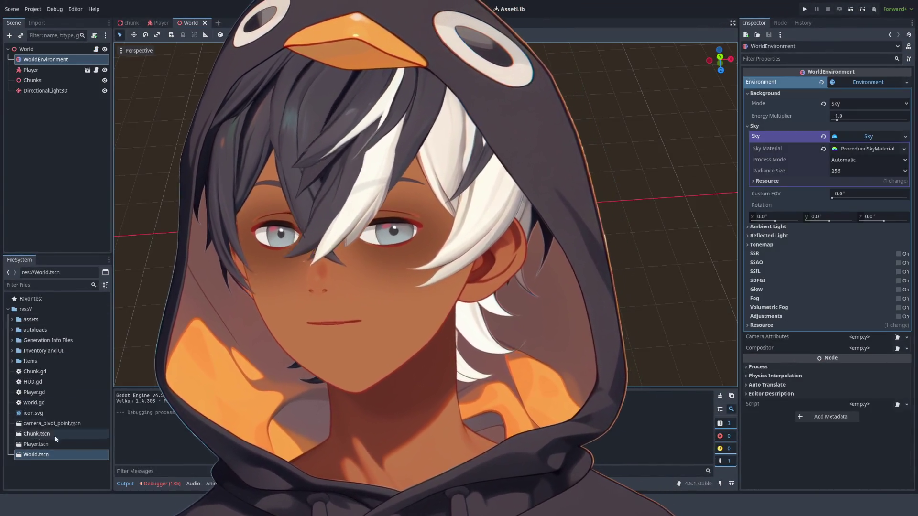
{"action": "left_click", "coordinate": [36, 433]}
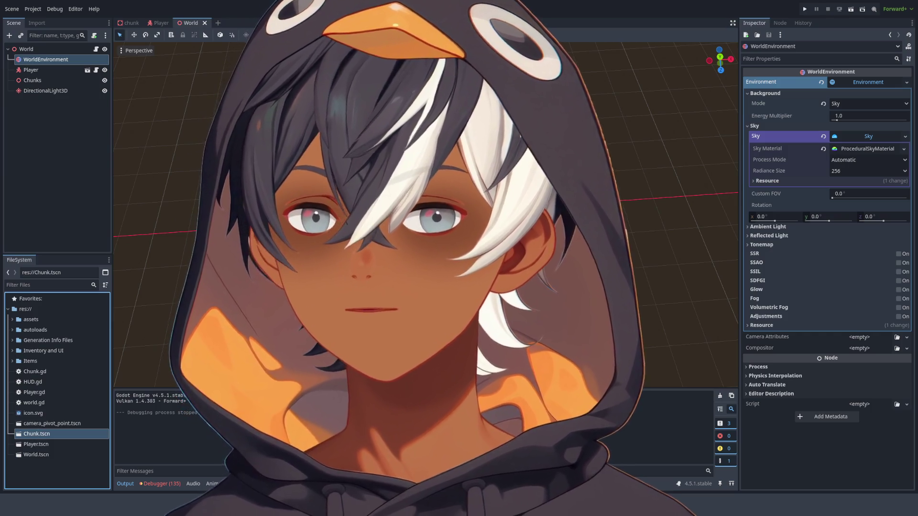